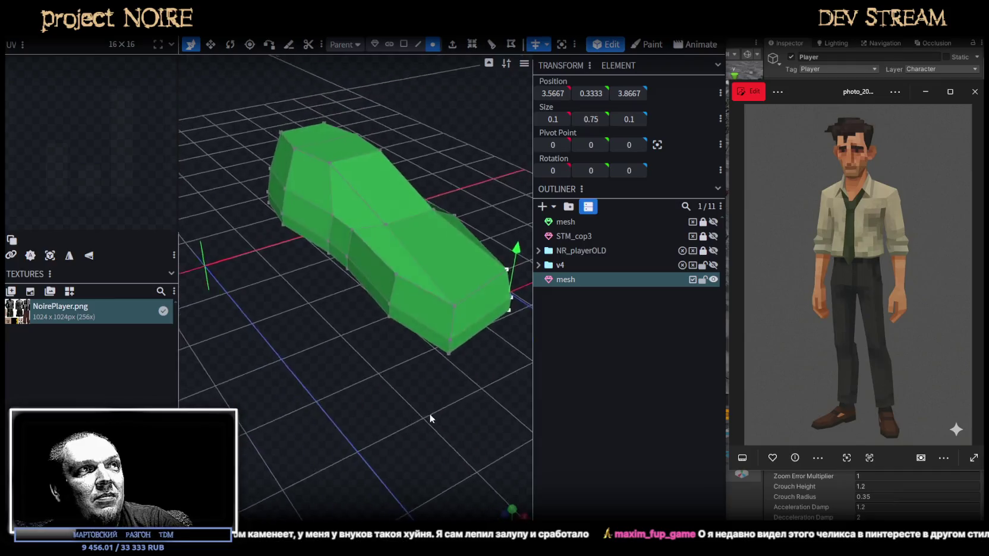
Select two neighbouring edges at the end of the green shoe mesh
{"action": "left_click_drag", "start_coordinate": [382, 484], "coordinate": [487, 90]}
{"action": "left_click", "coordinate": [418, 45]}
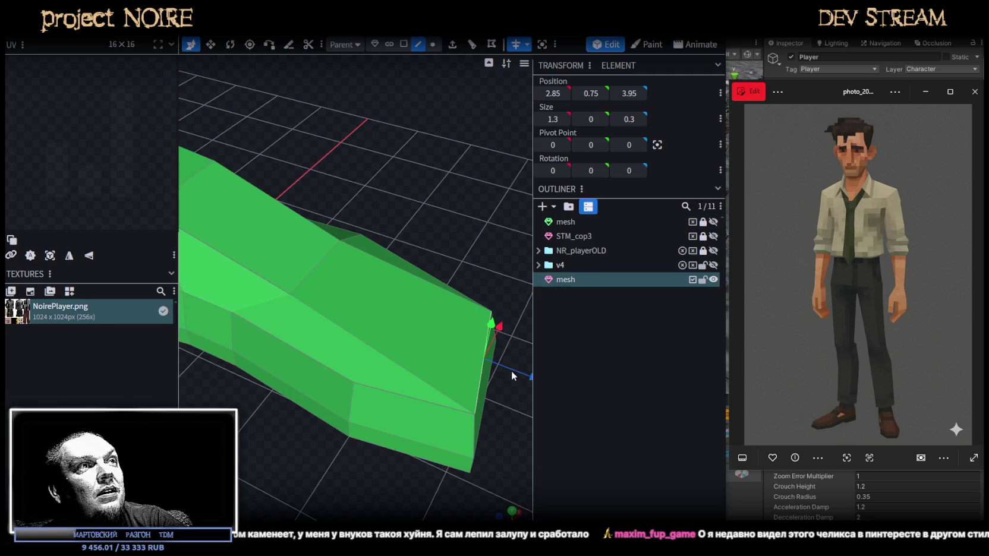
{"action": "left_click", "coordinate": [498, 363]}
{"action": "left_click", "coordinate": [520, 371]}
{"action": "mouse_move", "coordinate": [517, 380]}
{"action": "left_mouse_down"}
{"action": "mouse_move", "coordinate": [365, 410]}
{"action": "mouse_move", "coordinate": [421, 410]}
{"action": "left_mouse_up"}
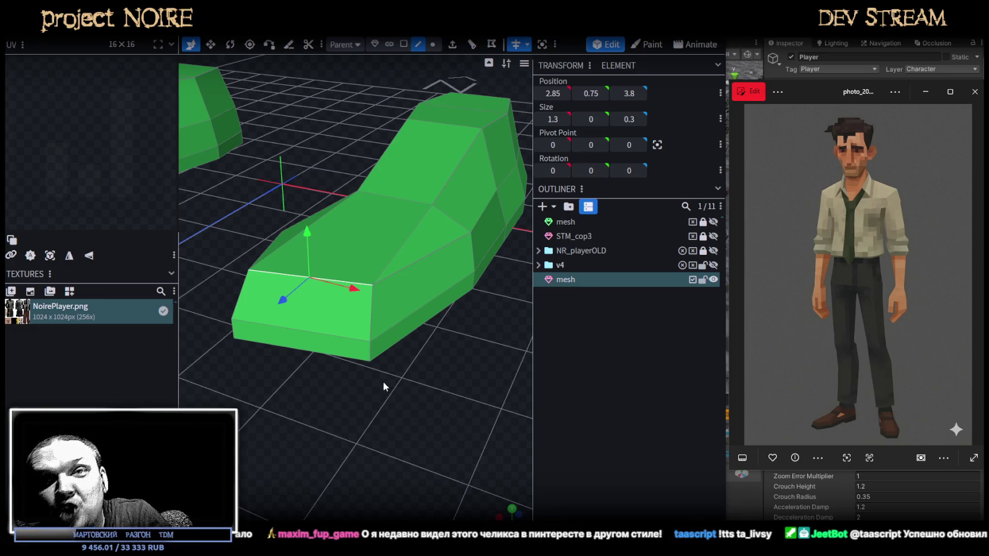
{"action": "mouse_move", "coordinate": [227, 331]}
{"action": "left_mouse_down"}
{"action": "mouse_move", "coordinate": [467, 416]}
{"action": "mouse_move", "coordinate": [496, 356]}
{"action": "mouse_move", "coordinate": [467, 389]}
{"action": "mouse_move", "coordinate": [436, 380]}
{"action": "mouse_move", "coordinate": [441, 370]}
{"action": "mouse_move", "coordinate": [454, 376]}
{"action": "mouse_move", "coordinate": [437, 517]}
{"action": "mouse_move", "coordinate": [426, 412]}
{"action": "mouse_move", "coordinate": [439, 280]}
{"action": "mouse_move", "coordinate": [487, 235]}
{"action": "mouse_move", "coordinate": [460, 362]}
{"action": "left_mouse_up"}
Select the shoe's right corner vertex, then a triangular face on the mesh
{"action": "left_click", "coordinate": [435, 47]}
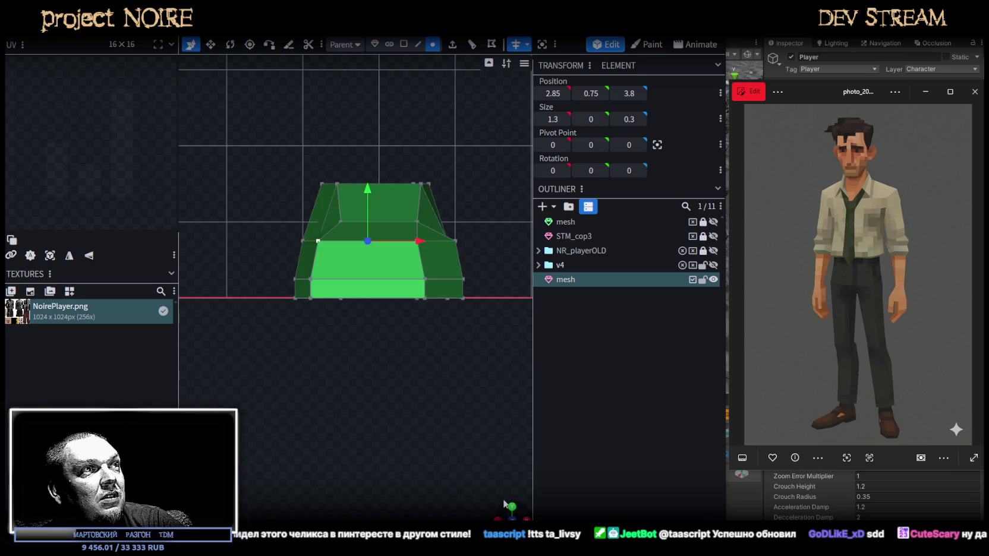
{"action": "scroll", "coordinate": [378, 356], "scroll_direction": "up", "scroll_amount": 3}
{"action": "left_click", "coordinate": [379, 361]}
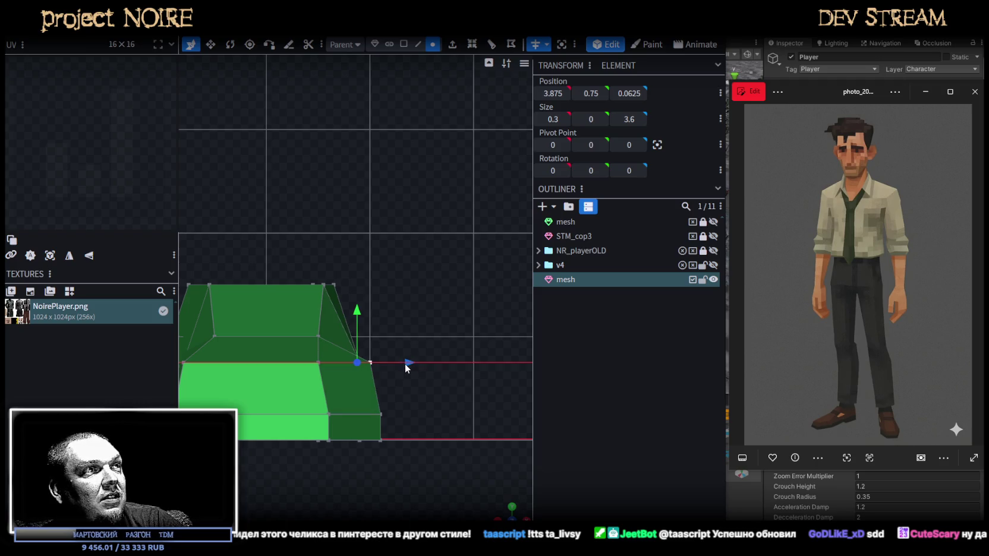
{"action": "left_click_drag", "start_coordinate": [405, 363], "coordinate": [428, 404]}
{"action": "mouse_move", "coordinate": [376, 488]}
{"action": "left_mouse_down"}
{"action": "mouse_move", "coordinate": [362, 503]}
{"action": "mouse_move", "coordinate": [337, 474]}
{"action": "mouse_move", "coordinate": [348, 481]}
{"action": "mouse_move", "coordinate": [349, 388]}
{"action": "left_mouse_up"}
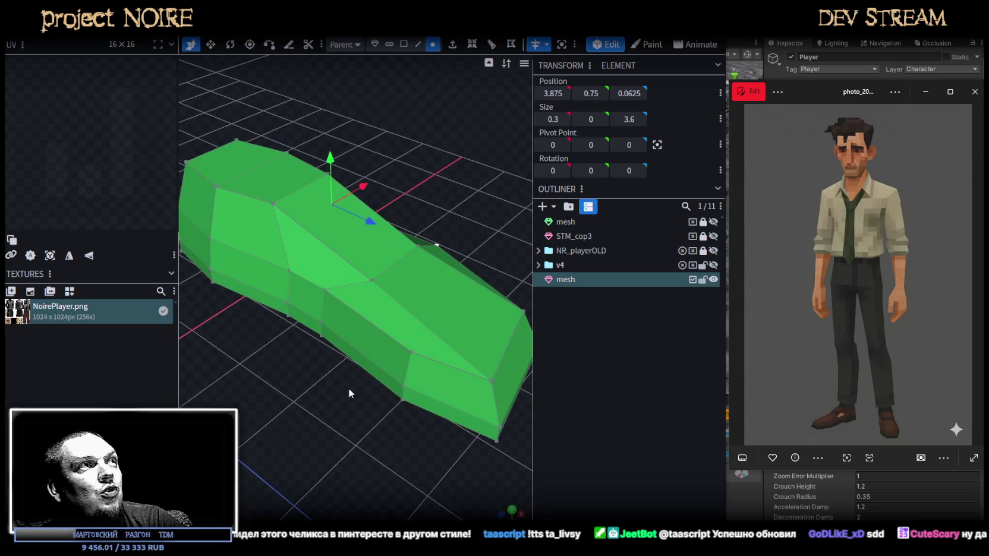
{"action": "left_click", "coordinate": [414, 350]}
{"action": "left_click_drag", "start_coordinate": [413, 351], "coordinate": [300, 376]}
Select a face on the shoe's side and save the model as NoireNPC.bbmodel
{"action": "left_click", "coordinate": [404, 44]}
{"action": "left_click", "coordinate": [378, 317]}
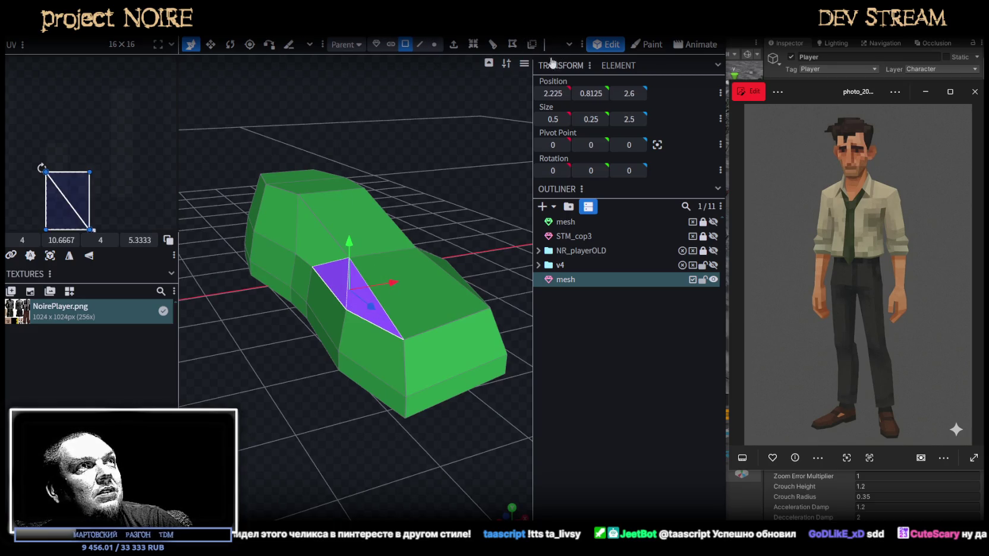
{"action": "mouse_move", "coordinate": [452, 148]}
{"action": "left_mouse_down"}
{"action": "mouse_move", "coordinate": [419, 168]}
{"action": "mouse_move", "coordinate": [445, 167]}
{"action": "mouse_move", "coordinate": [452, 144]}
{"action": "left_mouse_up"}
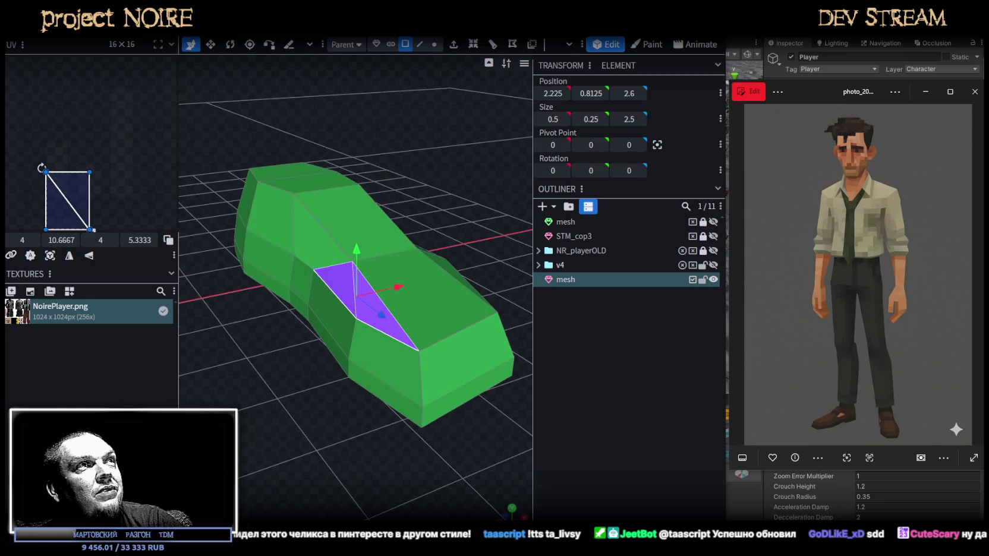
{"action": "left_click_drag", "start_coordinate": [514, 74], "coordinate": [433, 207]}
{"action": "key", "text": "ctrl+s"}
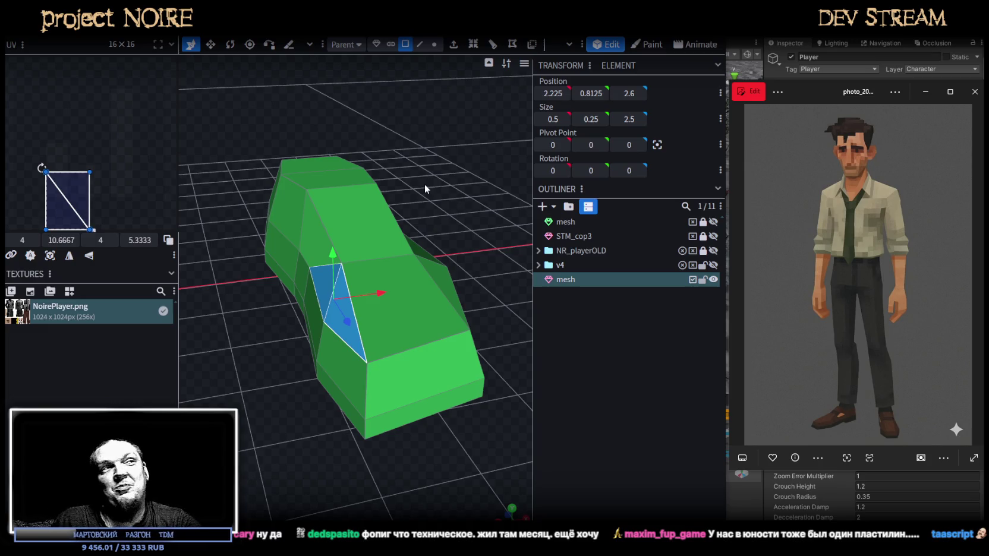
Select an edge on the shoe in Edge mode
{"action": "mouse_move", "coordinate": [383, 209]}
{"action": "left_mouse_down"}
{"action": "mouse_move", "coordinate": [352, 189]}
{"action": "mouse_move", "coordinate": [351, 207]}
{"action": "mouse_move", "coordinate": [271, 279]}
{"action": "mouse_move", "coordinate": [447, 421]}
{"action": "mouse_move", "coordinate": [421, 419]}
{"action": "mouse_move", "coordinate": [482, 347]}
{"action": "mouse_move", "coordinate": [449, 306]}
{"action": "mouse_move", "coordinate": [398, 330]}
{"action": "mouse_move", "coordinate": [404, 285]}
{"action": "left_mouse_up"}
{"action": "left_click", "coordinate": [423, 46]}
{"action": "left_click", "coordinate": [467, 257]}
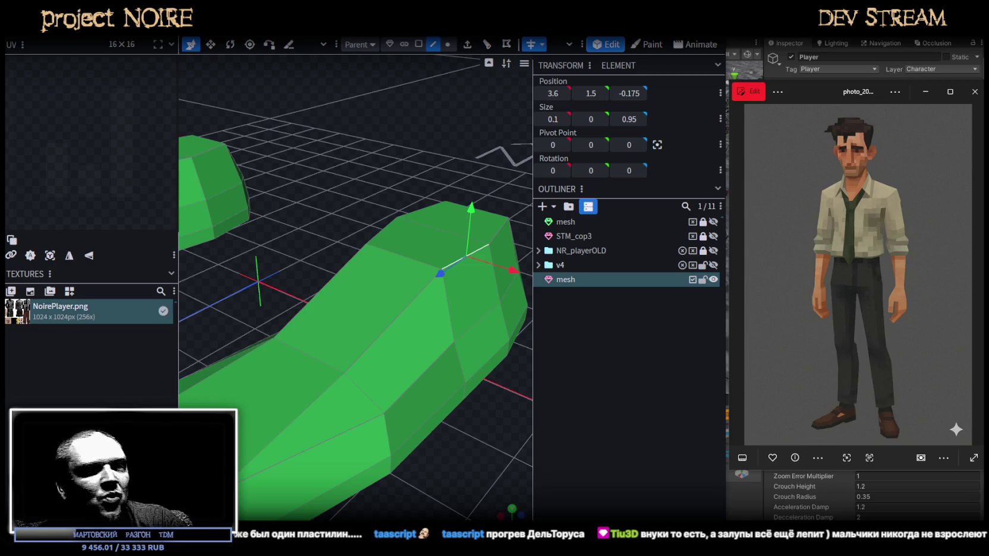
Stand the shoe upright in view and select its top corner vertex
{"action": "mouse_move", "coordinate": [423, 474]}
{"action": "left_mouse_down"}
{"action": "mouse_move", "coordinate": [471, 458]}
{"action": "mouse_move", "coordinate": [531, 343]}
{"action": "mouse_move", "coordinate": [562, 343]}
{"action": "left_mouse_up"}
{"action": "scroll", "coordinate": [458, 437], "scroll_direction": "down", "scroll_amount": 2}
{"action": "scroll", "coordinate": [447, 453], "scroll_direction": "down", "scroll_amount": 1}
{"action": "left_click_drag", "start_coordinate": [447, 453], "coordinate": [494, 466]}
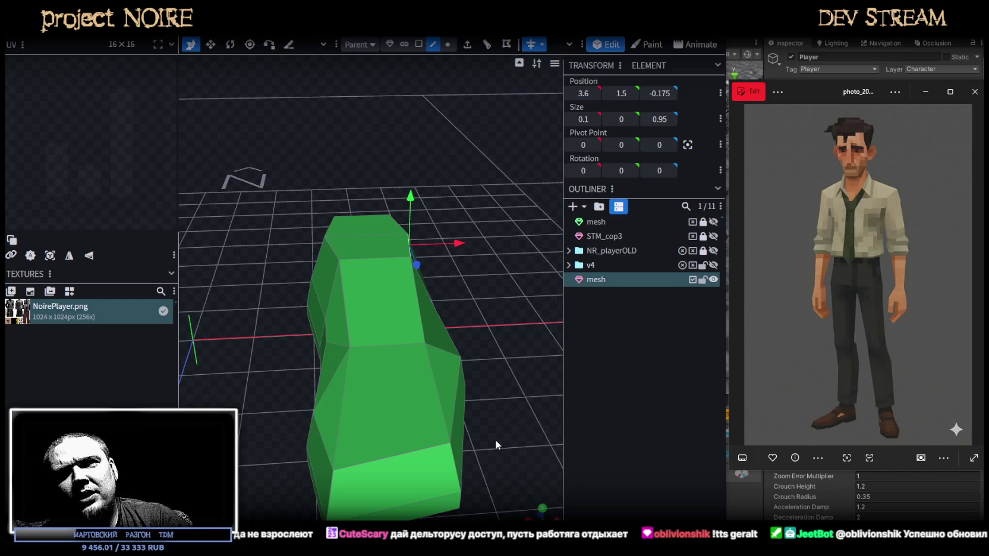
{"action": "mouse_move", "coordinate": [497, 437]}
{"action": "left_mouse_down"}
{"action": "mouse_move", "coordinate": [483, 395]}
{"action": "mouse_move", "coordinate": [487, 313]}
{"action": "mouse_move", "coordinate": [474, 308]}
{"action": "mouse_move", "coordinate": [509, 261]}
{"action": "mouse_move", "coordinate": [498, 254]}
{"action": "left_mouse_up"}
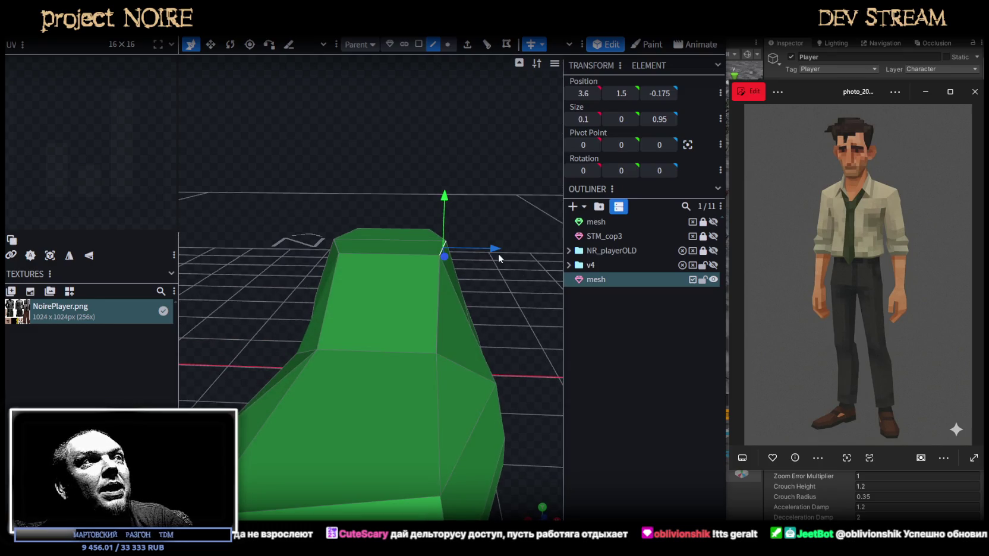
{"action": "left_click", "coordinate": [448, 44]}
{"action": "left_click", "coordinate": [440, 258]}
Nudge the corner vertex 0.1 along X and pull it back along Z to 1.7
{"action": "left_click_drag", "start_coordinate": [486, 256], "coordinate": [479, 258]}
{"action": "mouse_move", "coordinate": [515, 289]}
{"action": "left_mouse_down"}
{"action": "mouse_move", "coordinate": [516, 358]}
{"action": "mouse_move", "coordinate": [516, 306]}
{"action": "mouse_move", "coordinate": [485, 244]}
{"action": "mouse_move", "coordinate": [474, 323]}
{"action": "mouse_move", "coordinate": [349, 336]}
{"action": "mouse_move", "coordinate": [513, 342]}
{"action": "mouse_move", "coordinate": [507, 283]}
{"action": "mouse_move", "coordinate": [497, 361]}
{"action": "mouse_move", "coordinate": [416, 349]}
{"action": "left_mouse_up"}
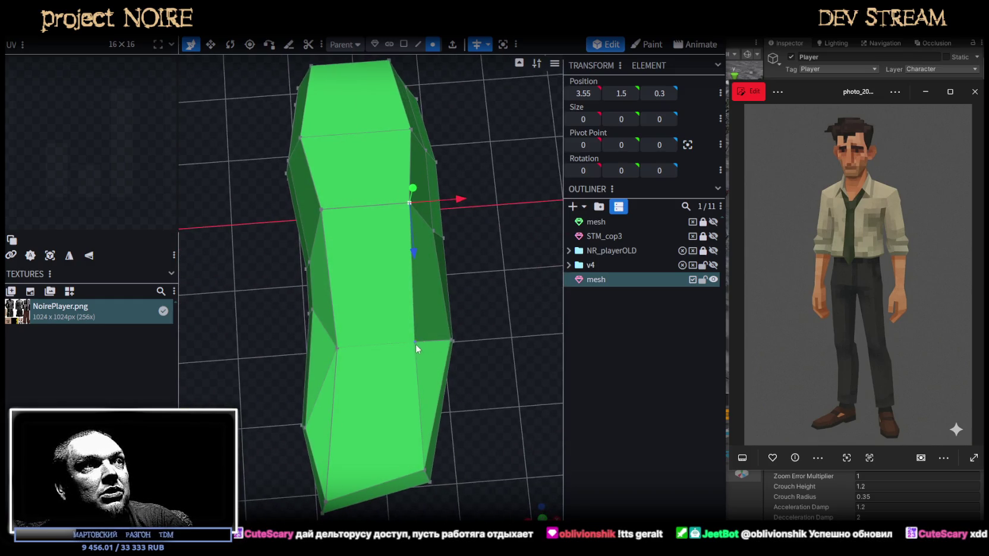
{"action": "mouse_move", "coordinate": [503, 327]}
{"action": "left_mouse_down"}
{"action": "mouse_move", "coordinate": [528, 271]}
{"action": "mouse_move", "coordinate": [340, 370]}
{"action": "mouse_move", "coordinate": [368, 373]}
{"action": "left_mouse_up"}
{"action": "mouse_move", "coordinate": [417, 352]}
{"action": "left_mouse_down"}
{"action": "mouse_move", "coordinate": [399, 234]}
{"action": "mouse_move", "coordinate": [356, 228]}
{"action": "mouse_move", "coordinate": [357, 261]}
{"action": "mouse_move", "coordinate": [412, 358]}
{"action": "mouse_move", "coordinate": [404, 372]}
{"action": "mouse_move", "coordinate": [446, 312]}
{"action": "mouse_move", "coordinate": [391, 390]}
{"action": "left_mouse_up"}
Select a different corner vertex, then deselect and reselect the shoe mesh from above
{"action": "mouse_move", "coordinate": [394, 306]}
{"action": "left_mouse_down"}
{"action": "mouse_move", "coordinate": [322, 337]}
{"action": "mouse_move", "coordinate": [337, 337]}
{"action": "left_mouse_up"}
{"action": "mouse_move", "coordinate": [391, 378]}
{"action": "left_mouse_down"}
{"action": "mouse_move", "coordinate": [460, 381]}
{"action": "mouse_move", "coordinate": [429, 370]}
{"action": "mouse_move", "coordinate": [361, 435]}
{"action": "mouse_move", "coordinate": [459, 424]}
{"action": "left_mouse_up"}
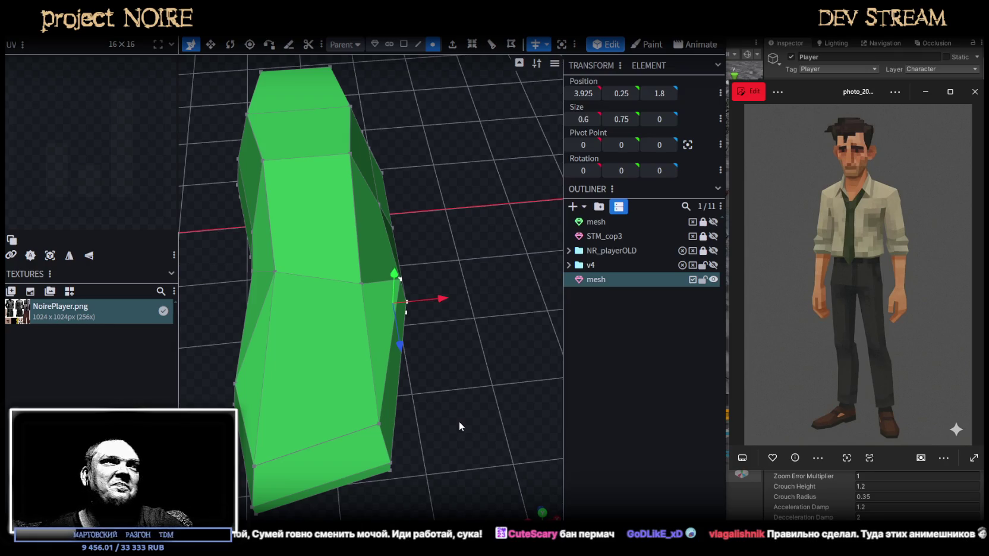
{"action": "mouse_move", "coordinate": [458, 420]}
{"action": "left_mouse_down"}
{"action": "mouse_move", "coordinate": [352, 422]}
{"action": "mouse_move", "coordinate": [316, 436]}
{"action": "mouse_move", "coordinate": [342, 342]}
{"action": "mouse_move", "coordinate": [328, 337]}
{"action": "mouse_move", "coordinate": [465, 394]}
{"action": "mouse_move", "coordinate": [471, 373]}
{"action": "mouse_move", "coordinate": [469, 461]}
{"action": "mouse_move", "coordinate": [490, 389]}
{"action": "mouse_move", "coordinate": [641, 415]}
{"action": "left_mouse_up"}
{"action": "left_click", "coordinate": [640, 414]}
{"action": "mouse_move", "coordinate": [535, 433]}
{"action": "left_mouse_down"}
{"action": "mouse_move", "coordinate": [446, 451]}
{"action": "mouse_move", "coordinate": [440, 441]}
{"action": "mouse_move", "coordinate": [447, 482]}
{"action": "mouse_move", "coordinate": [434, 432]}
{"action": "mouse_move", "coordinate": [445, 357]}
{"action": "mouse_move", "coordinate": [434, 330]}
{"action": "mouse_move", "coordinate": [375, 321]}
{"action": "left_mouse_up"}
{"action": "left_click", "coordinate": [375, 321]}
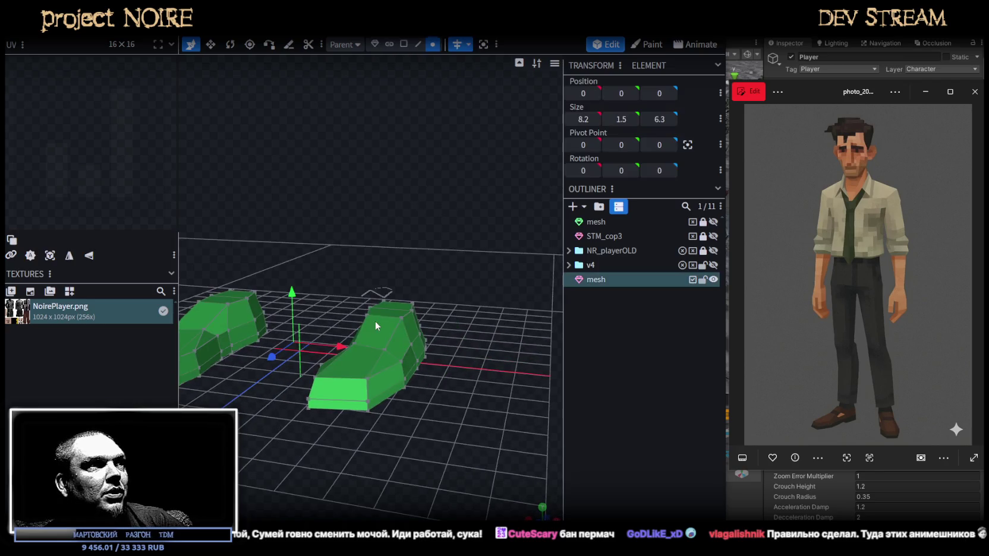
Extrude the shoe's top face straight up in Y+ and adjust its height
{"action": "mouse_move", "coordinate": [456, 271]}
{"action": "left_mouse_down"}
{"action": "mouse_move", "coordinate": [456, 320]}
{"action": "mouse_move", "coordinate": [381, 357]}
{"action": "left_mouse_up"}
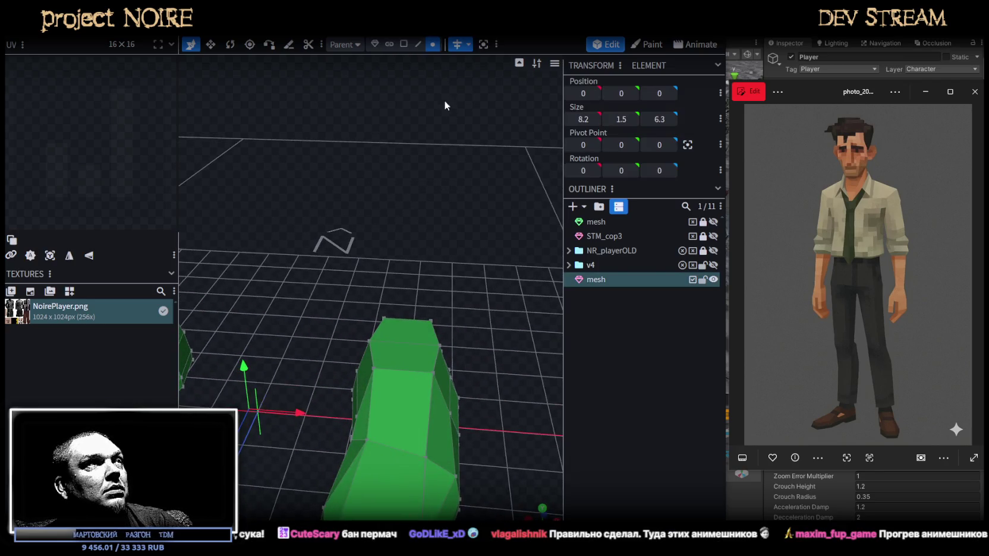
{"action": "left_click", "coordinate": [403, 44]}
{"action": "left_click", "coordinate": [399, 331]}
{"action": "mouse_move", "coordinate": [452, 332]}
{"action": "left_mouse_down"}
{"action": "mouse_move", "coordinate": [496, 283]}
{"action": "mouse_move", "coordinate": [503, 303]}
{"action": "mouse_move", "coordinate": [492, 265]}
{"action": "mouse_move", "coordinate": [456, 295]}
{"action": "mouse_move", "coordinate": [401, 295]}
{"action": "mouse_move", "coordinate": [415, 306]}
{"action": "mouse_move", "coordinate": [423, 293]}
{"action": "mouse_move", "coordinate": [513, 309]}
{"action": "mouse_move", "coordinate": [511, 345]}
{"action": "left_mouse_up"}
{"action": "key", "text": "e"}
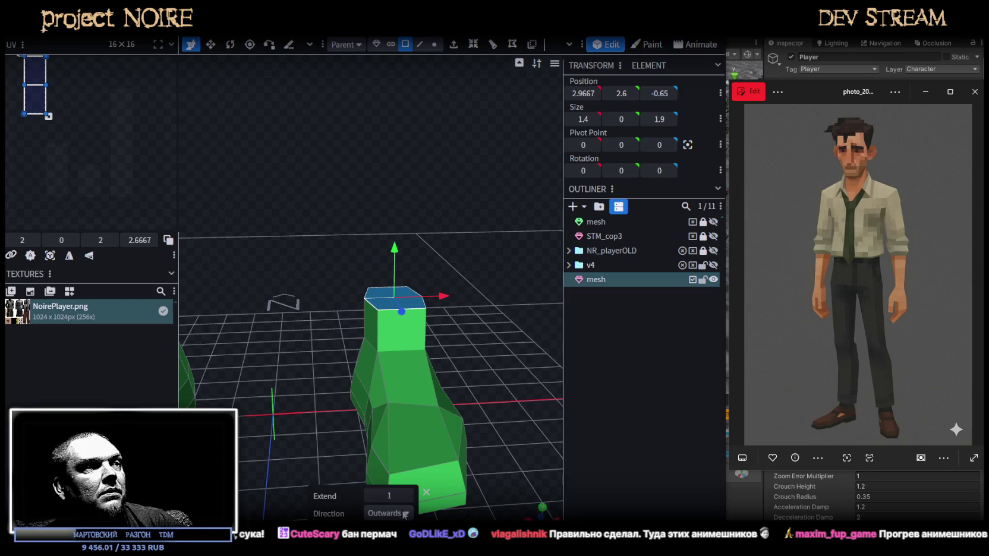
{"action": "left_click", "coordinate": [404, 513]}
{"action": "left_click", "coordinate": [386, 413]}
{"action": "left_click_drag", "start_coordinate": [492, 356], "coordinate": [493, 351]}
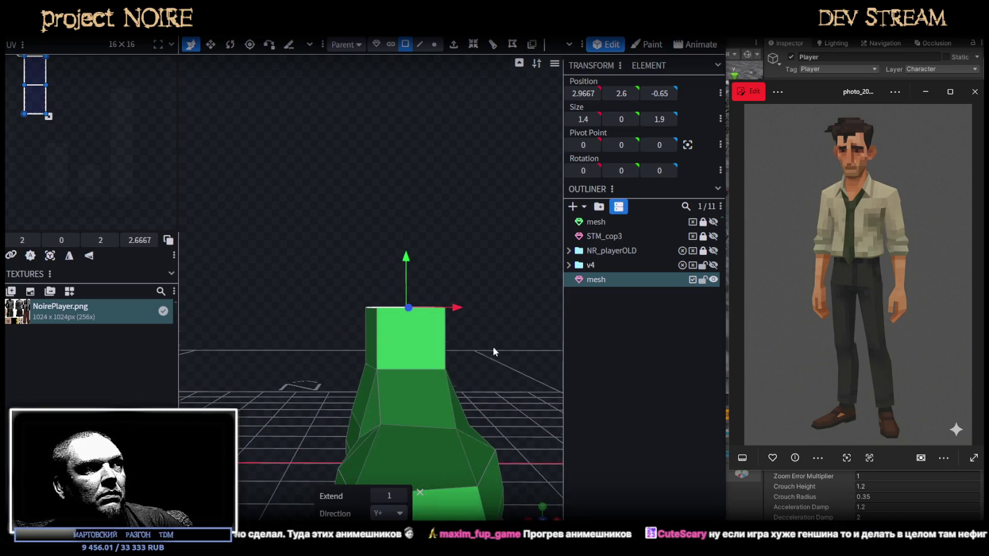
{"action": "mouse_move", "coordinate": [406, 257]}
{"action": "left_mouse_down"}
{"action": "mouse_move", "coordinate": [405, 295]}
{"action": "mouse_move", "coordinate": [402, 284]}
{"action": "mouse_move", "coordinate": [456, 306]}
{"action": "mouse_move", "coordinate": [483, 300]}
{"action": "left_mouse_up"}
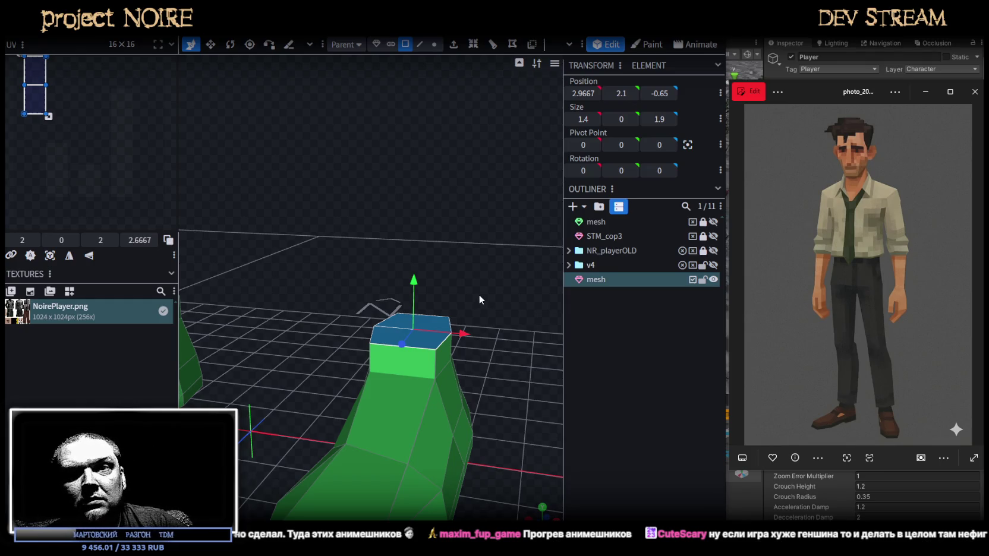
Extrude the top face again by 1, scale it up, and set it back at 2.1
{"action": "mouse_move", "coordinate": [489, 272]}
{"action": "left_mouse_down"}
{"action": "mouse_move", "coordinate": [435, 242]}
{"action": "mouse_move", "coordinate": [468, 181]}
{"action": "left_mouse_up"}
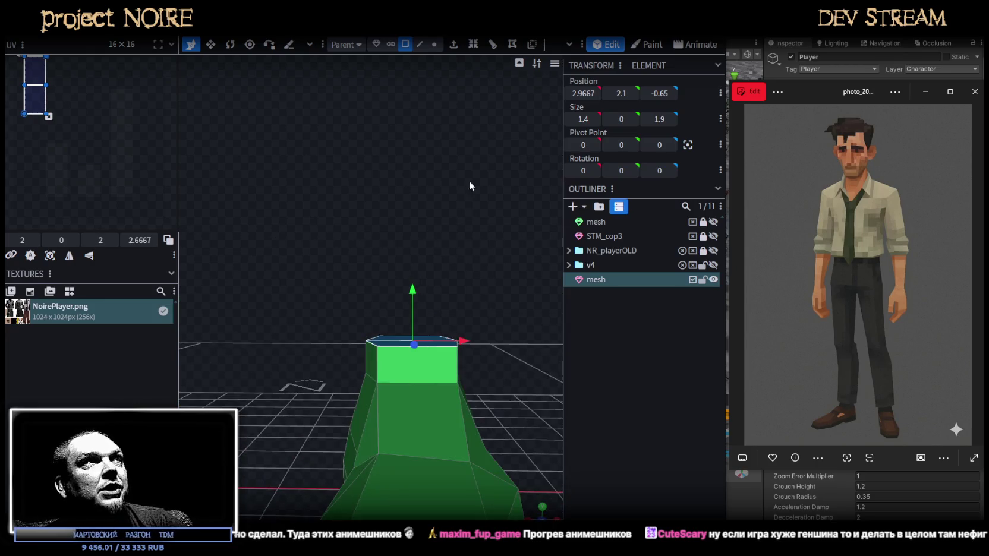
{"action": "left_click", "coordinate": [454, 46]}
{"action": "mouse_move", "coordinate": [518, 208]}
{"action": "left_mouse_down"}
{"action": "mouse_move", "coordinate": [497, 278]}
{"action": "mouse_move", "coordinate": [436, 290]}
{"action": "mouse_move", "coordinate": [461, 299]}
{"action": "mouse_move", "coordinate": [500, 352]}
{"action": "mouse_move", "coordinate": [528, 246]}
{"action": "left_mouse_up"}
{"action": "key", "text": "v"}
{"action": "key", "text": "v"}
{"action": "left_click_drag", "start_coordinate": [412, 225], "coordinate": [415, 290]}
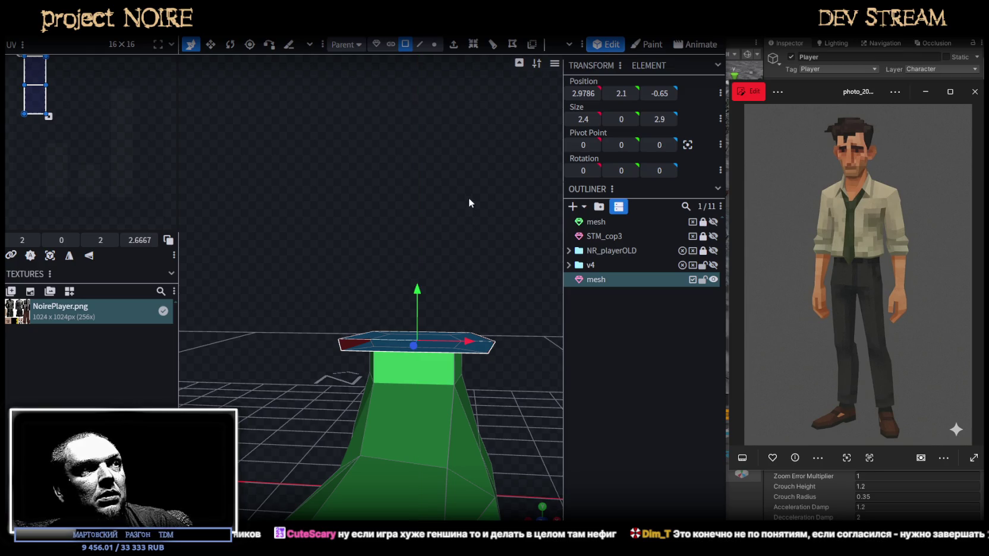
Extrude the top face again and raise it to height 7.1
{"action": "left_click", "coordinate": [454, 53]}
{"action": "scroll", "coordinate": [463, 347], "scroll_direction": "down", "scroll_amount": 2}
{"action": "scroll", "coordinate": [463, 347], "scroll_direction": "down", "scroll_amount": 2}
{"action": "left_click_drag", "start_coordinate": [463, 343], "coordinate": [502, 380]}
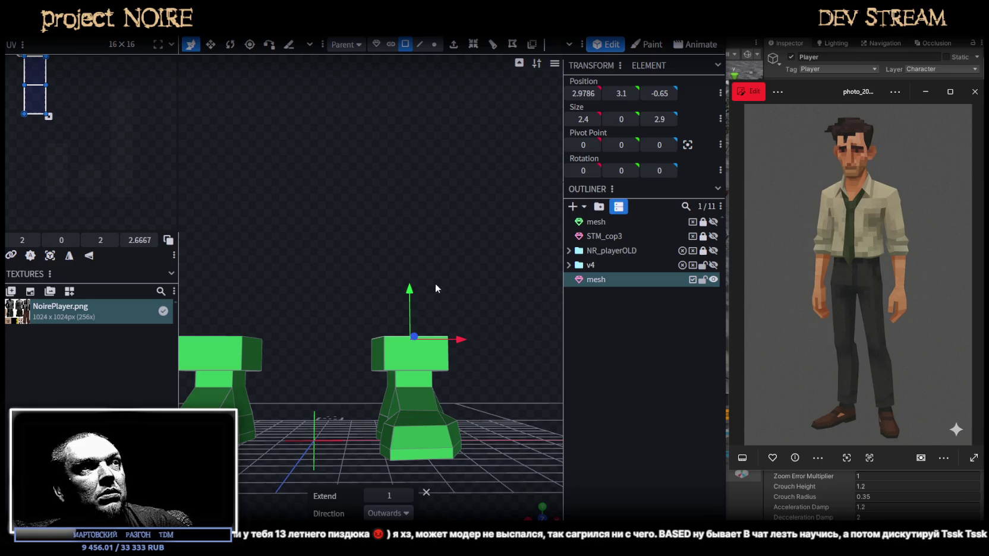
{"action": "left_click_drag", "start_coordinate": [412, 268], "coordinate": [412, 134]}
{"action": "mouse_move", "coordinate": [474, 294]}
{"action": "left_mouse_down"}
{"action": "mouse_move", "coordinate": [374, 358]}
{"action": "mouse_move", "coordinate": [416, 385]}
{"action": "mouse_move", "coordinate": [479, 319]}
{"action": "mouse_move", "coordinate": [397, 328]}
{"action": "mouse_move", "coordinate": [395, 367]}
{"action": "mouse_move", "coordinate": [425, 303]}
{"action": "mouse_move", "coordinate": [396, 294]}
{"action": "mouse_move", "coordinate": [413, 367]}
{"action": "mouse_move", "coordinate": [430, 385]}
{"action": "left_mouse_up"}
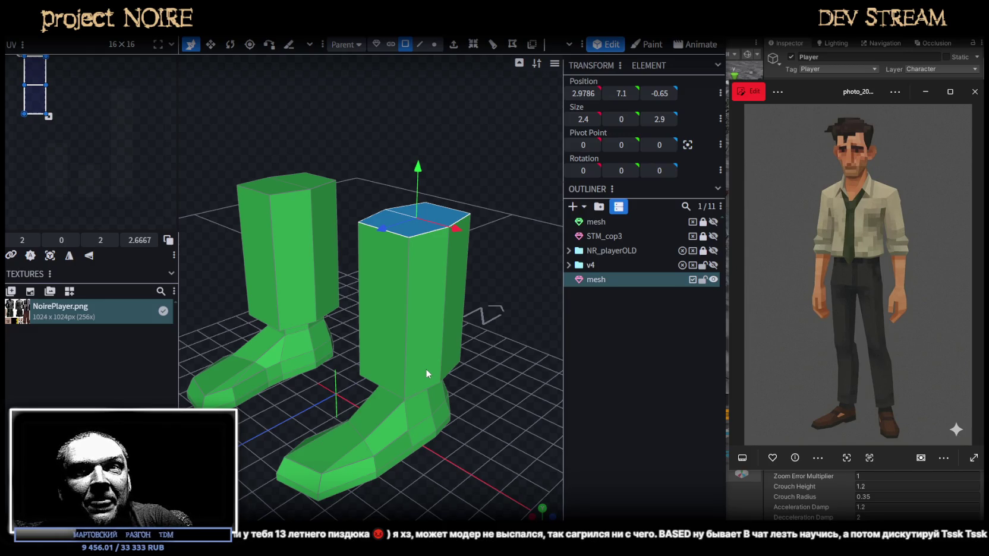
Raise both leg tops further until they reach height 15.1
{"action": "mouse_move", "coordinate": [371, 190]}
{"action": "middle_mouse_down"}
{"action": "mouse_move", "coordinate": [396, 182]}
{"action": "mouse_move", "coordinate": [336, 143]}
{"action": "mouse_move", "coordinate": [268, 147]}
{"action": "mouse_move", "coordinate": [290, 166]}
{"action": "mouse_move", "coordinate": [365, 130]}
{"action": "mouse_move", "coordinate": [355, 92]}
{"action": "mouse_move", "coordinate": [300, 88]}
{"action": "mouse_move", "coordinate": [408, 108]}
{"action": "mouse_move", "coordinate": [442, 146]}
{"action": "mouse_move", "coordinate": [492, 268]}
{"action": "middle_mouse_up"}
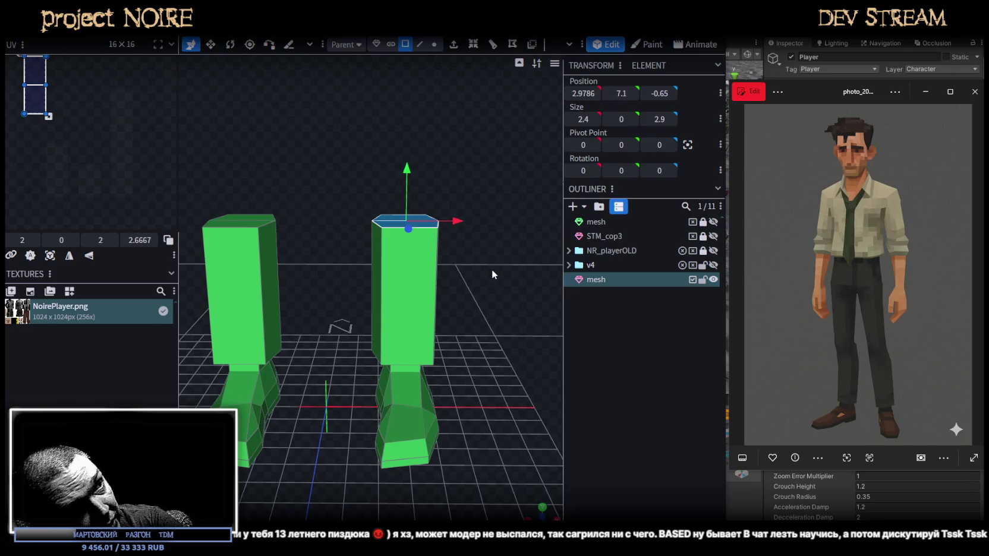
{"action": "mouse_move", "coordinate": [499, 204]}
{"action": "middle_mouse_down"}
{"action": "mouse_move", "coordinate": [384, 161]}
{"action": "mouse_move", "coordinate": [397, 186]}
{"action": "mouse_move", "coordinate": [385, 173]}
{"action": "mouse_move", "coordinate": [486, 172]}
{"action": "mouse_move", "coordinate": [437, 200]}
{"action": "mouse_move", "coordinate": [463, 231]}
{"action": "middle_mouse_up"}
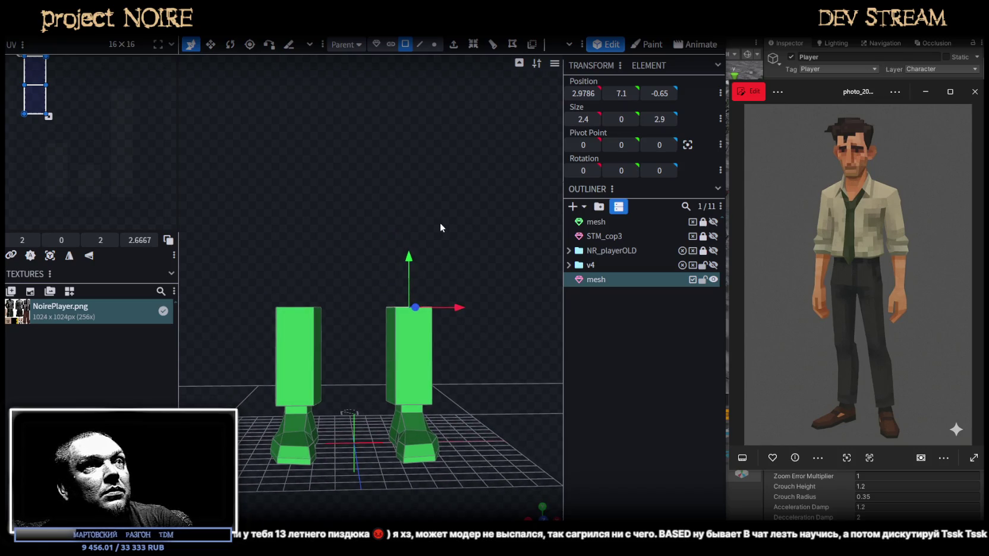
{"action": "mouse_move", "coordinate": [410, 256]}
{"action": "left_mouse_down"}
{"action": "mouse_move", "coordinate": [411, 103]}
{"action": "mouse_move", "coordinate": [406, 166]}
{"action": "mouse_move", "coordinate": [407, 151]}
{"action": "left_mouse_up"}
{"action": "mouse_move", "coordinate": [405, 147]}
{"action": "middle_mouse_down"}
{"action": "mouse_move", "coordinate": [487, 289]}
{"action": "mouse_move", "coordinate": [488, 311]}
{"action": "mouse_move", "coordinate": [397, 293]}
{"action": "mouse_move", "coordinate": [347, 298]}
{"action": "mouse_move", "coordinate": [507, 324]}
{"action": "middle_mouse_up"}
{"action": "left_click_drag", "start_coordinate": [393, 251], "coordinate": [392, 225]}
{"action": "mouse_move", "coordinate": [392, 225]}
{"action": "middle_mouse_down"}
{"action": "mouse_move", "coordinate": [463, 356]}
{"action": "mouse_move", "coordinate": [475, 359]}
{"action": "mouse_move", "coordinate": [400, 285]}
{"action": "mouse_move", "coordinate": [318, 271]}
{"action": "mouse_move", "coordinate": [492, 259]}
{"action": "mouse_move", "coordinate": [441, 272]}
{"action": "mouse_move", "coordinate": [483, 265]}
{"action": "mouse_move", "coordinate": [464, 279]}
{"action": "middle_mouse_up"}
{"action": "scroll", "coordinate": [464, 282], "scroll_direction": "up", "scroll_amount": 2}
{"action": "scroll", "coordinate": [458, 283], "scroll_direction": "down", "scroll_amount": 3}
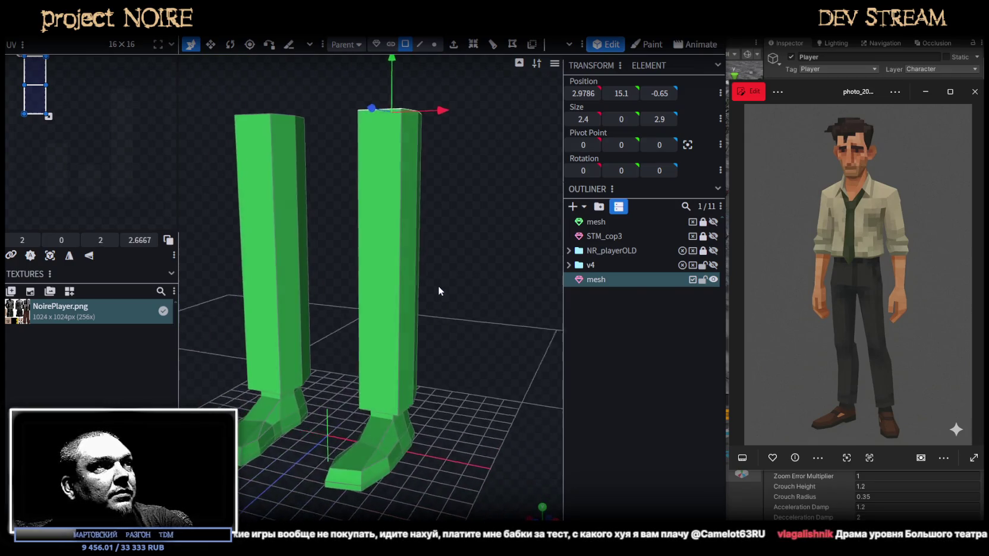
Try extruding a vertical leg edge, undo it, and add a horizontal loop cut slid down the leg
{"action": "left_click", "coordinate": [419, 45]}
{"action": "left_click", "coordinate": [400, 250]}
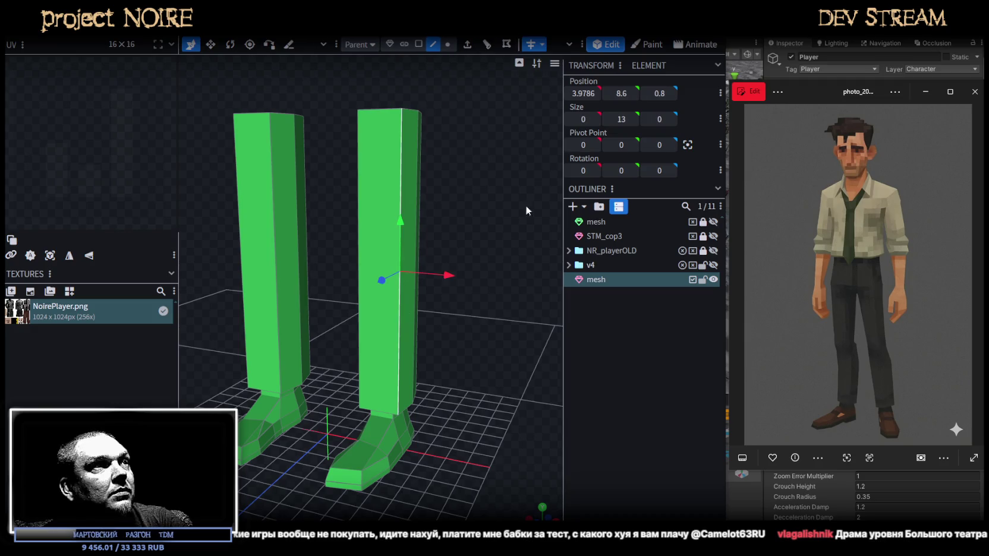
{"action": "left_click", "coordinate": [467, 58]}
{"action": "key", "text": "ctrl+z"}
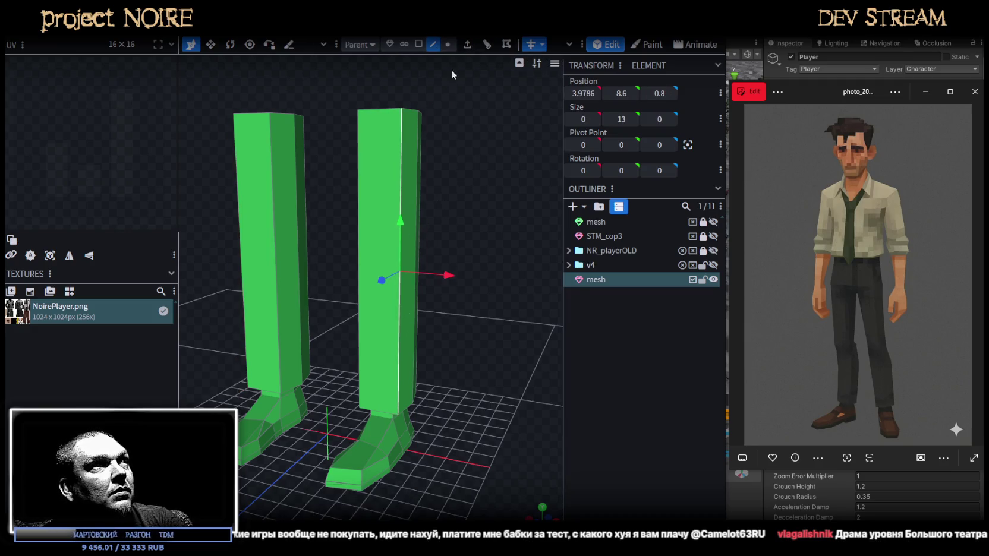
{"action": "left_click", "coordinate": [479, 45]}
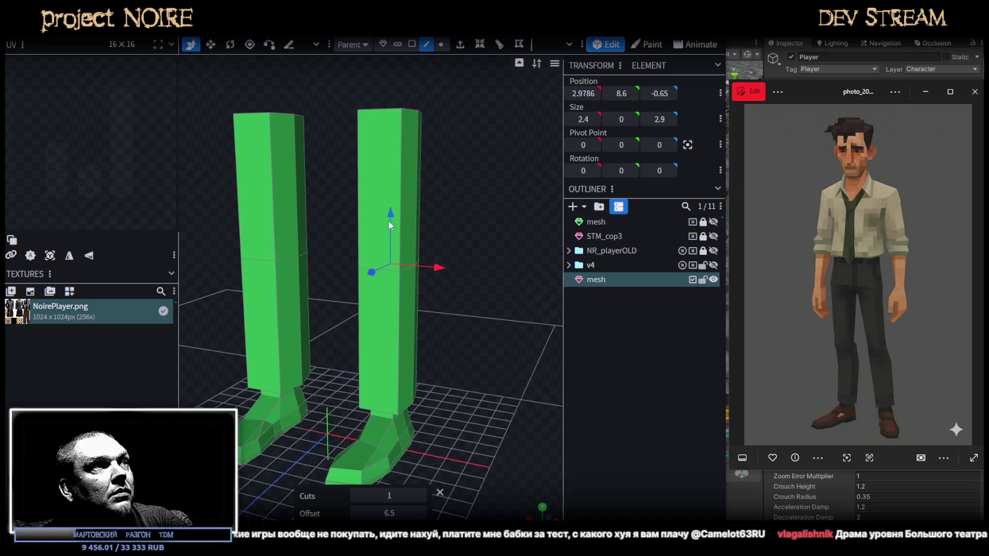
{"action": "left_click_drag", "start_coordinate": [394, 220], "coordinate": [393, 266]}
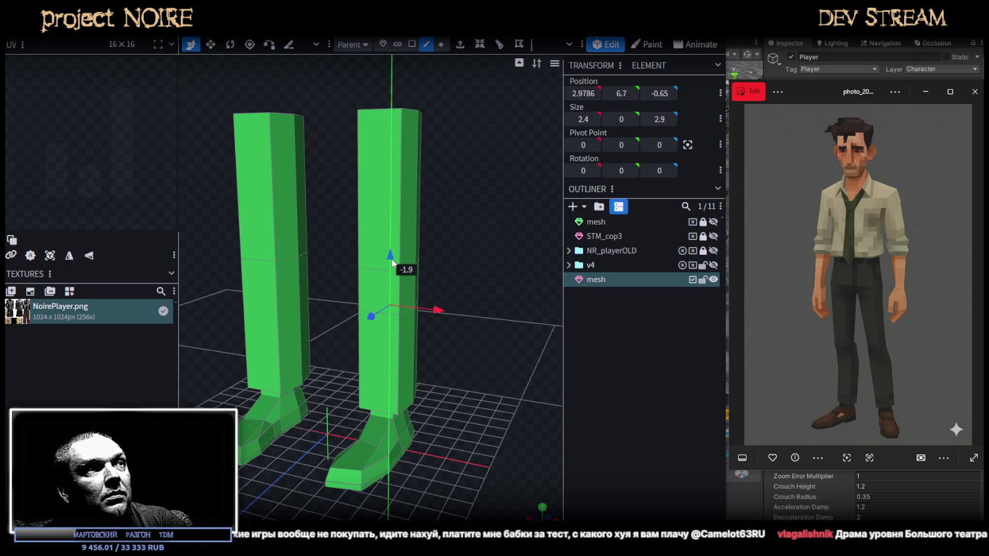
{"action": "mouse_move", "coordinate": [394, 259]}
{"action": "middle_mouse_down"}
{"action": "mouse_move", "coordinate": [484, 308]}
{"action": "mouse_move", "coordinate": [376, 312]}
{"action": "mouse_move", "coordinate": [425, 280]}
{"action": "mouse_move", "coordinate": [477, 283]}
{"action": "mouse_move", "coordinate": [513, 265]}
{"action": "mouse_move", "coordinate": [466, 273]}
{"action": "middle_mouse_up"}
Loop-cut the leg again and lower the new edge loop to about 8.15
{"action": "left_click", "coordinate": [415, 286]}
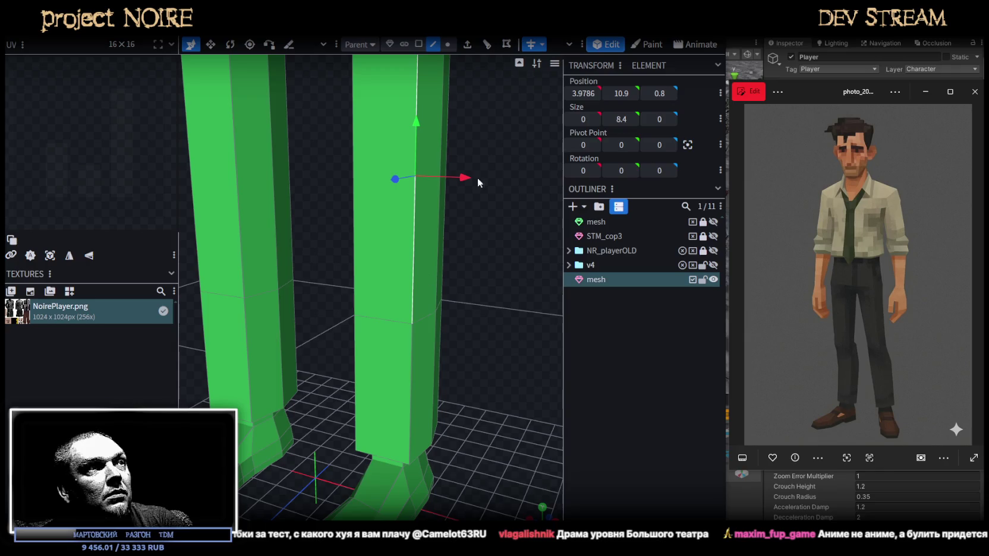
{"action": "left_click", "coordinate": [486, 48]}
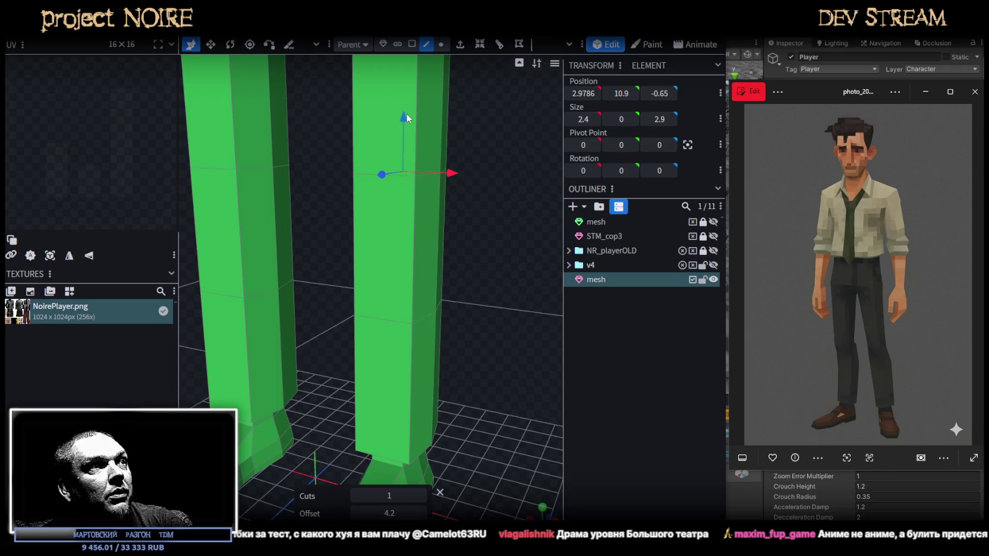
{"action": "left_click_drag", "start_coordinate": [405, 117], "coordinate": [402, 187]}
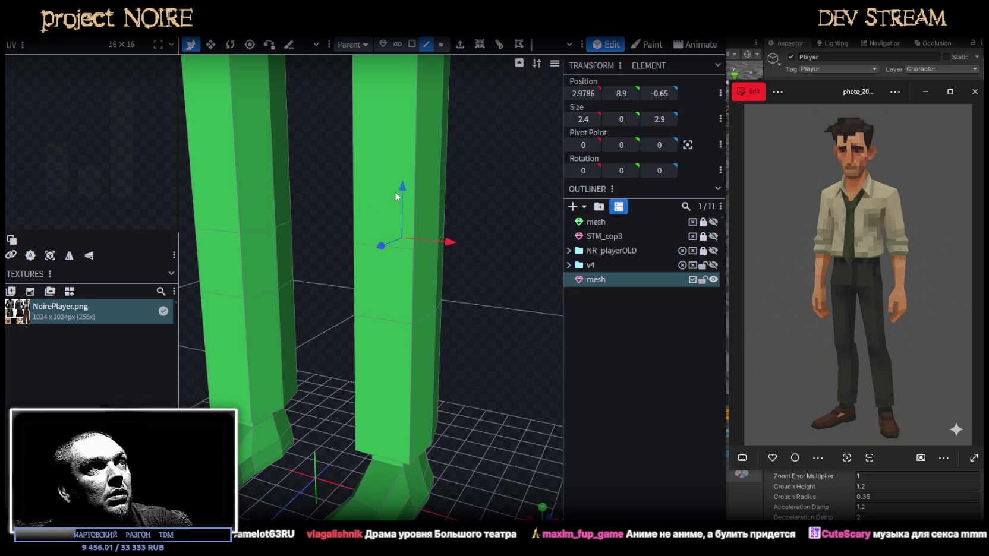
{"action": "mouse_move", "coordinate": [402, 186]}
{"action": "left_mouse_down"}
{"action": "mouse_move", "coordinate": [417, 218]}
{"action": "mouse_move", "coordinate": [422, 203]}
{"action": "mouse_move", "coordinate": [595, 290]}
{"action": "left_mouse_up"}
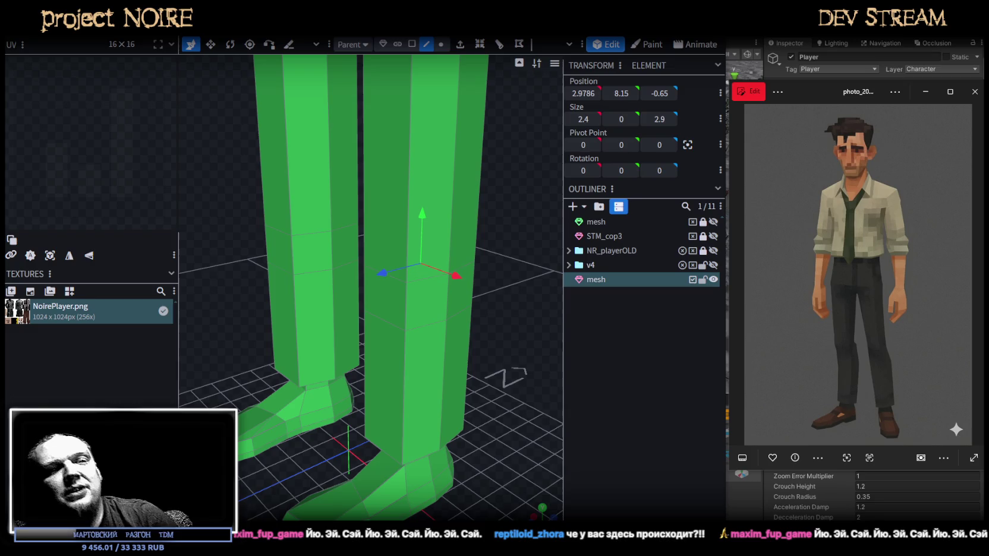
Select a face on the right leg's thigh in Face mode
{"action": "scroll", "coordinate": [416, 356], "scroll_direction": "down", "scroll_amount": 3}
{"action": "left_click_drag", "start_coordinate": [482, 357], "coordinate": [448, 336]}
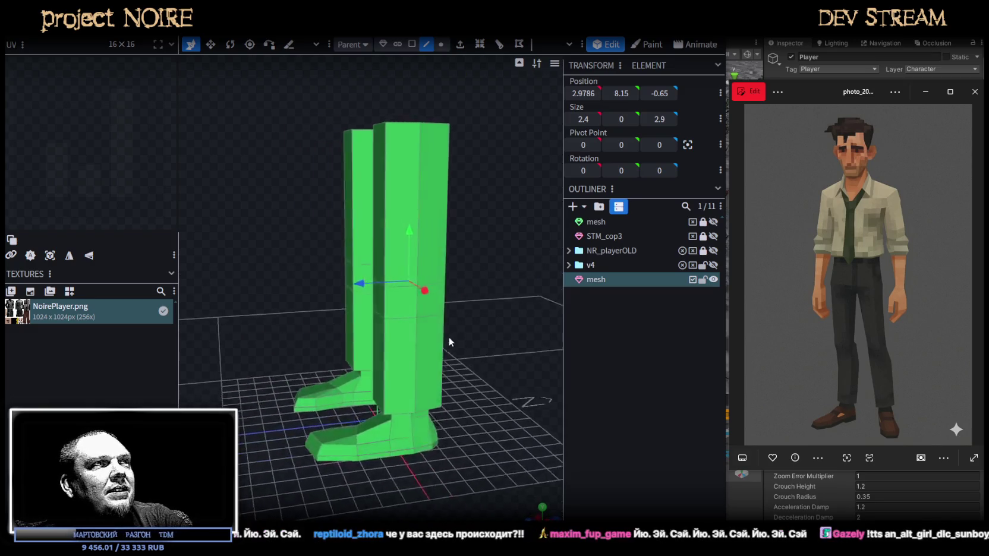
{"action": "scroll", "coordinate": [448, 337], "scroll_direction": "up", "scroll_amount": 5}
{"action": "left_click_drag", "start_coordinate": [508, 330], "coordinate": [518, 328]}
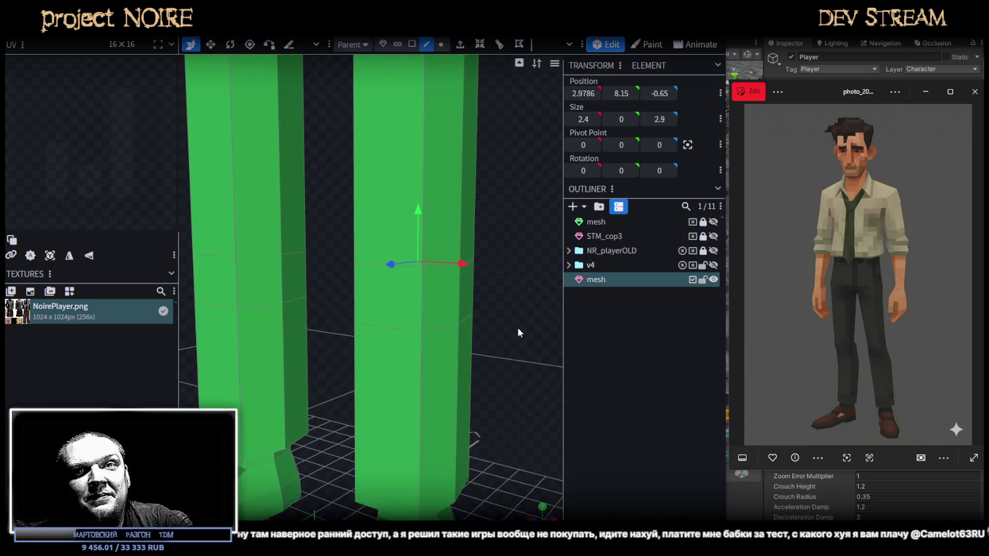
{"action": "left_click", "coordinate": [412, 44]}
{"action": "left_click", "coordinate": [388, 311]}
{"action": "mouse_move", "coordinate": [498, 249]}
{"action": "left_mouse_down"}
{"action": "mouse_move", "coordinate": [450, 249]}
{"action": "mouse_move", "coordinate": [482, 264]}
{"action": "mouse_move", "coordinate": [416, 297]}
{"action": "mouse_move", "coordinate": [406, 287]}
{"action": "left_mouse_up"}
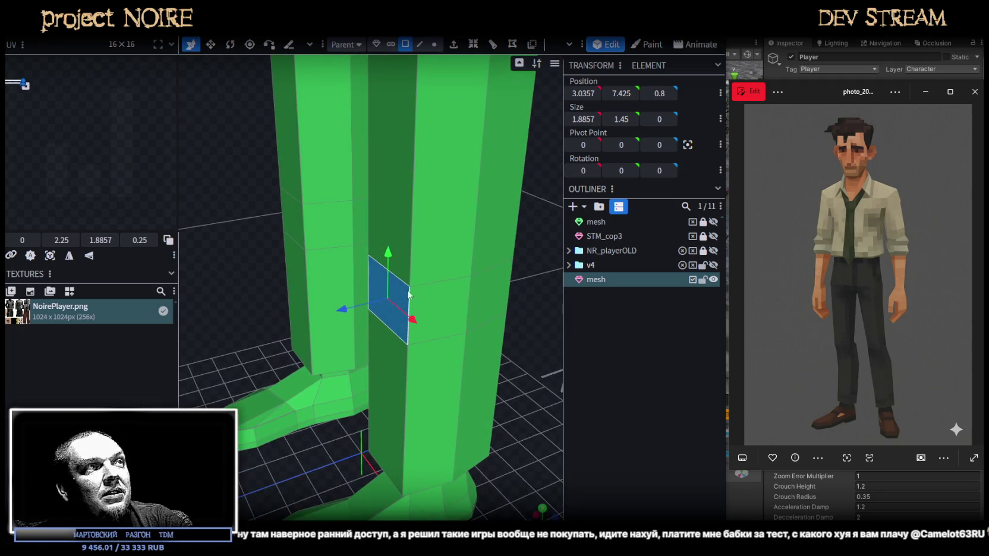
{"action": "scroll", "coordinate": [471, 311], "scroll_direction": "down", "scroll_amount": 5}
{"action": "left_click_drag", "start_coordinate": [471, 311], "coordinate": [543, 273]}
{"action": "scroll", "coordinate": [537, 233], "scroll_direction": "up", "scroll_amount": 4}
{"action": "mouse_move", "coordinate": [537, 234]}
{"action": "left_mouse_down"}
{"action": "mouse_move", "coordinate": [458, 250]}
{"action": "mouse_move", "coordinate": [420, 276]}
{"action": "mouse_move", "coordinate": [436, 329]}
{"action": "mouse_move", "coordinate": [423, 310]}
{"action": "mouse_move", "coordinate": [460, 280]}
{"action": "mouse_move", "coordinate": [416, 326]}
{"action": "mouse_move", "coordinate": [410, 471]}
{"action": "left_mouse_up"}
{"action": "scroll", "coordinate": [420, 274], "scroll_direction": "up", "scroll_amount": 3}
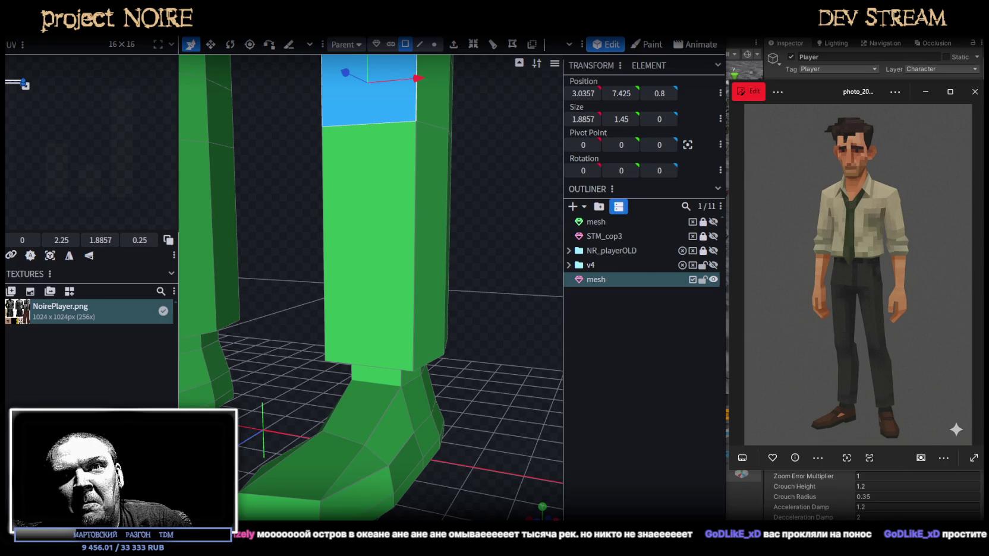
Add the neighbouring inner corner face to the selection
{"action": "mouse_move", "coordinate": [402, 271]}
{"action": "left_mouse_down"}
{"action": "mouse_move", "coordinate": [452, 289]}
{"action": "mouse_move", "coordinate": [436, 389]}
{"action": "mouse_move", "coordinate": [466, 375]}
{"action": "mouse_move", "coordinate": [474, 386]}
{"action": "left_mouse_up"}
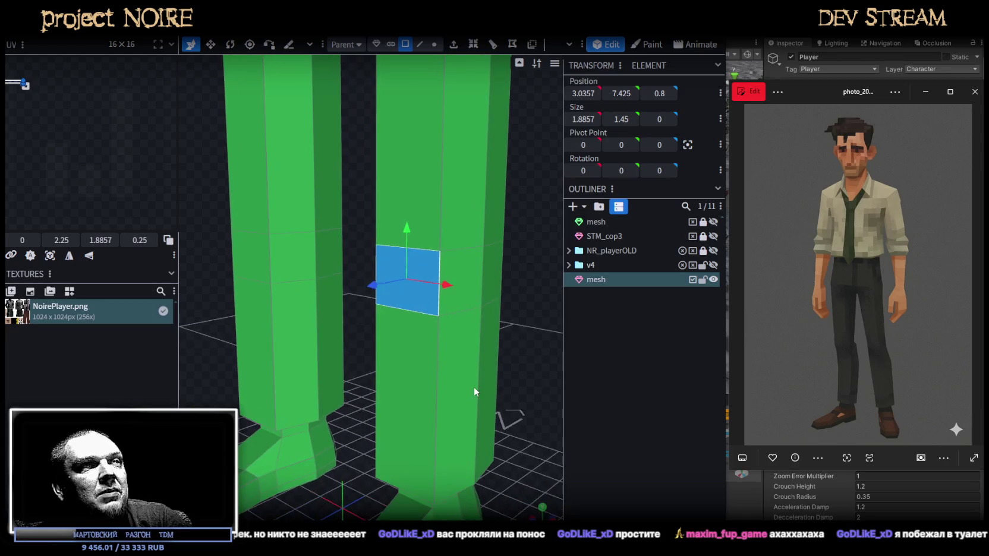
{"action": "mouse_move", "coordinate": [515, 325]}
{"action": "left_mouse_down"}
{"action": "mouse_move", "coordinate": [508, 353]}
{"action": "mouse_move", "coordinate": [439, 350]}
{"action": "mouse_move", "coordinate": [493, 345]}
{"action": "left_mouse_up"}
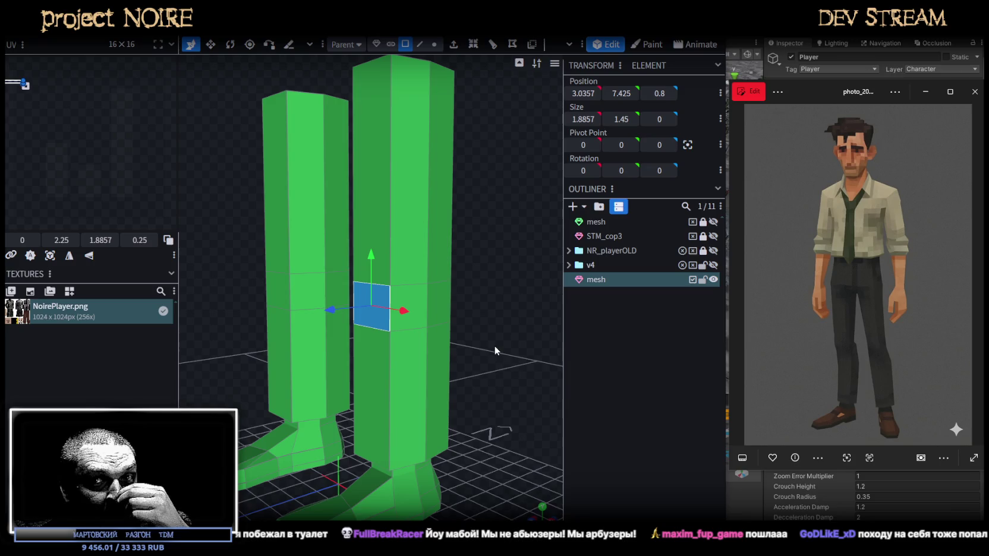
{"action": "mouse_move", "coordinate": [495, 346]}
{"action": "left_mouse_down"}
{"action": "mouse_move", "coordinate": [485, 367]}
{"action": "mouse_move", "coordinate": [500, 361]}
{"action": "mouse_move", "coordinate": [359, 346]}
{"action": "mouse_move", "coordinate": [360, 326]}
{"action": "left_mouse_up"}
{"action": "left_click", "coordinate": [380, 322], "text": "shift"}
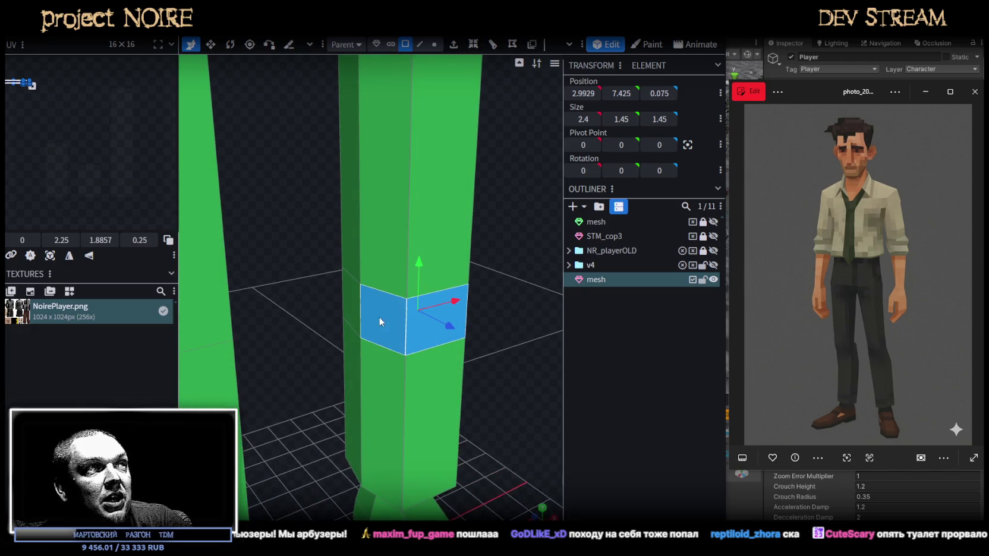
Select the tall inner face strip and resize it from 1.8857 to 1.4857 wide, skipping Auto Fix
{"action": "mouse_move", "coordinate": [506, 378]}
{"action": "left_mouse_down"}
{"action": "mouse_move", "coordinate": [328, 373]}
{"action": "mouse_move", "coordinate": [344, 383]}
{"action": "mouse_move", "coordinate": [374, 397]}
{"action": "mouse_move", "coordinate": [483, 377]}
{"action": "mouse_move", "coordinate": [501, 357]}
{"action": "mouse_move", "coordinate": [492, 344]}
{"action": "mouse_move", "coordinate": [367, 290]}
{"action": "left_mouse_up"}
{"action": "mouse_move", "coordinate": [508, 361]}
{"action": "left_mouse_down"}
{"action": "mouse_move", "coordinate": [407, 362]}
{"action": "mouse_move", "coordinate": [436, 296]}
{"action": "left_mouse_up"}
{"action": "left_click", "coordinate": [429, 305]}
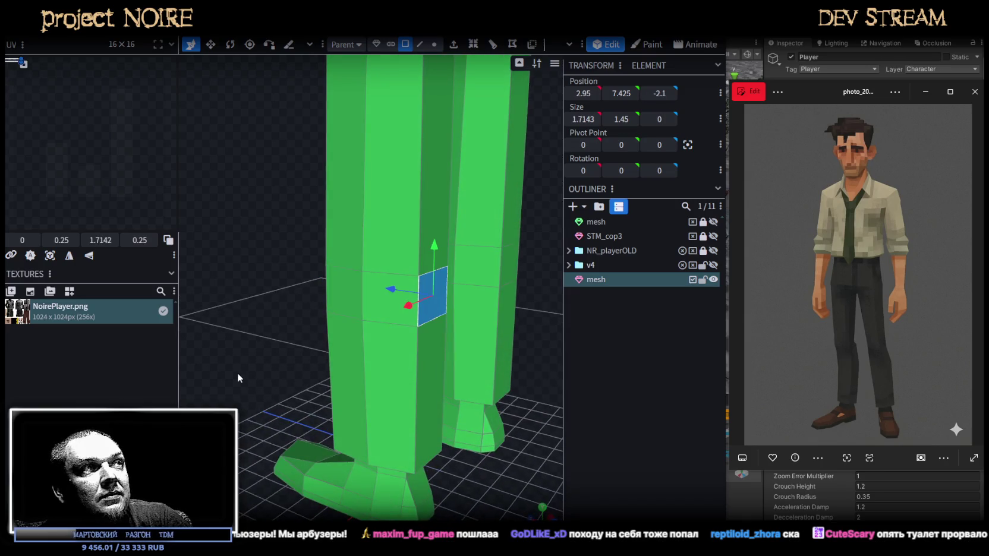
{"action": "left_click_drag", "start_coordinate": [241, 372], "coordinate": [339, 376]}
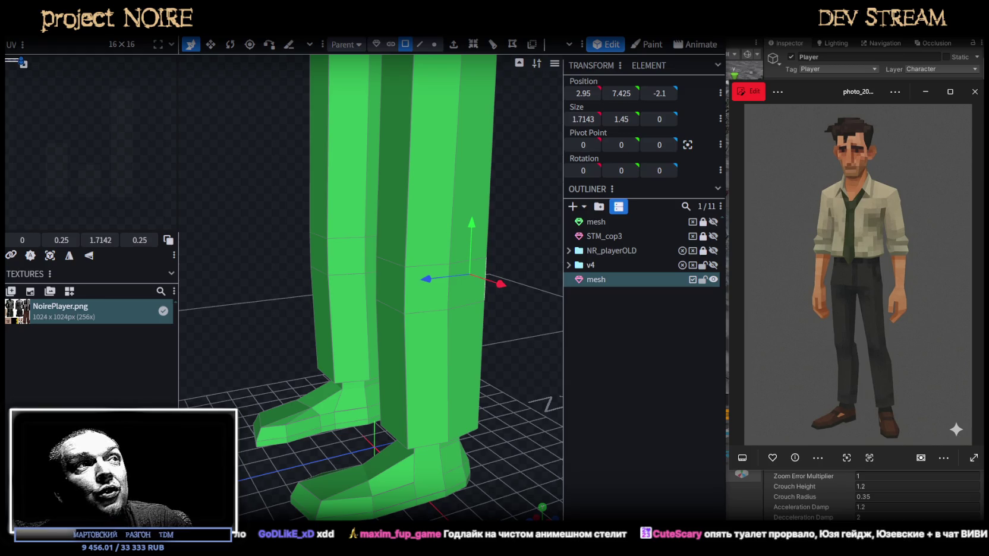
{"action": "mouse_move", "coordinate": [384, 373]}
{"action": "left_mouse_down"}
{"action": "mouse_move", "coordinate": [523, 399]}
{"action": "mouse_move", "coordinate": [551, 390]}
{"action": "mouse_move", "coordinate": [448, 410]}
{"action": "mouse_move", "coordinate": [489, 367]}
{"action": "mouse_move", "coordinate": [526, 417]}
{"action": "mouse_move", "coordinate": [453, 452]}
{"action": "mouse_move", "coordinate": [452, 386]}
{"action": "left_mouse_up"}
{"action": "left_click", "coordinate": [394, 105]}
{"action": "left_click", "coordinate": [361, 344], "text": "shift"}
{"action": "key", "text": "s"}
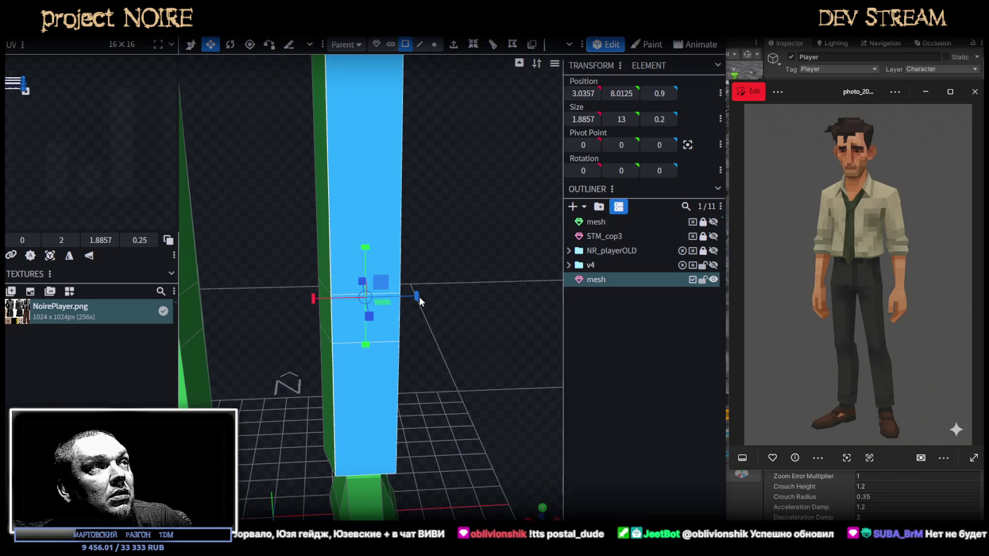
{"action": "left_click_drag", "start_coordinate": [418, 296], "coordinate": [404, 299]}
{"action": "left_click", "coordinate": [463, 342]}
Select a square face on the column, then a vertical edge in Edge mode
{"action": "mouse_move", "coordinate": [478, 367]}
{"action": "left_mouse_down"}
{"action": "mouse_move", "coordinate": [458, 257]}
{"action": "mouse_move", "coordinate": [474, 282]}
{"action": "mouse_move", "coordinate": [411, 216]}
{"action": "mouse_move", "coordinate": [420, 243]}
{"action": "mouse_move", "coordinate": [475, 218]}
{"action": "mouse_move", "coordinate": [460, 283]}
{"action": "left_mouse_up"}
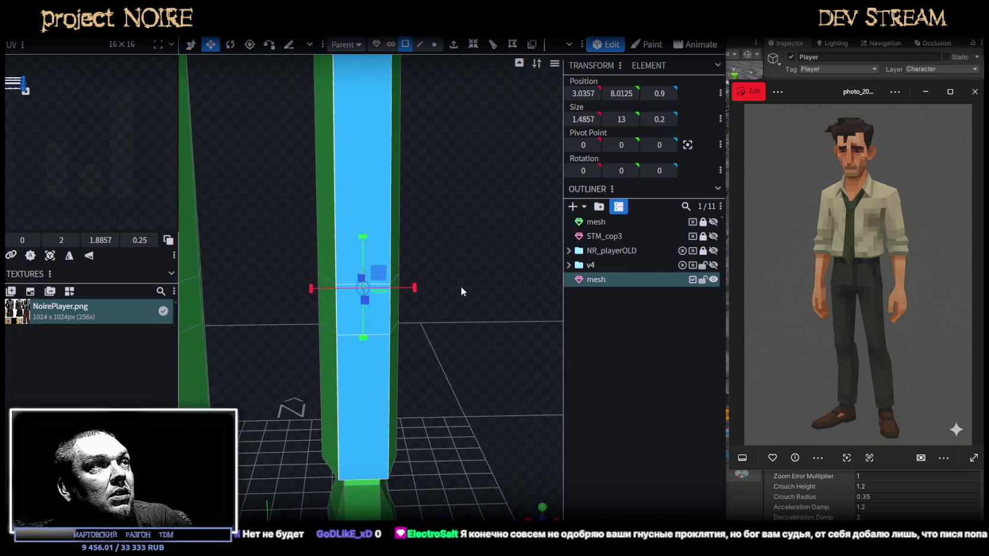
{"action": "left_click", "coordinate": [386, 321]}
{"action": "left_click_drag", "start_coordinate": [414, 312], "coordinate": [461, 321]}
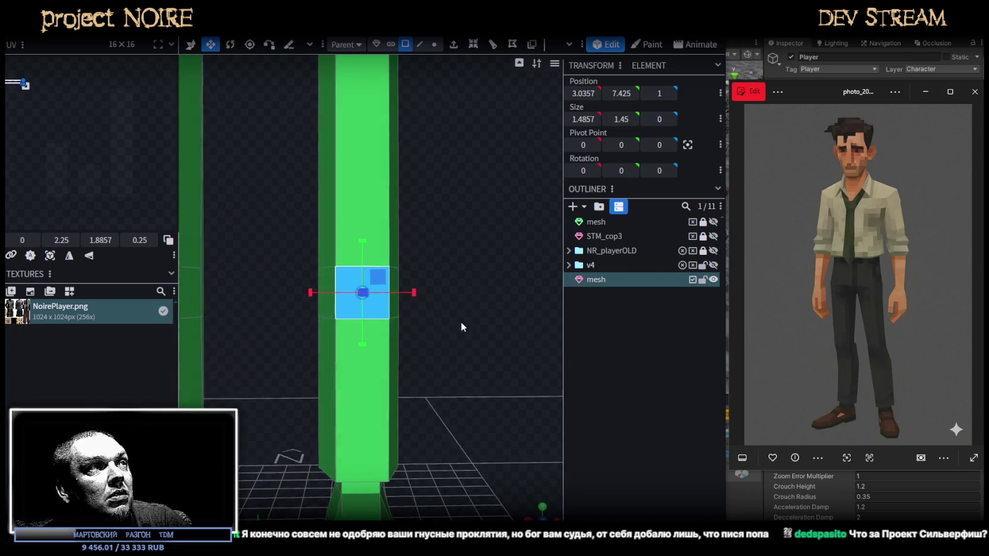
{"action": "left_click", "coordinate": [422, 45]}
{"action": "left_click", "coordinate": [390, 339]}
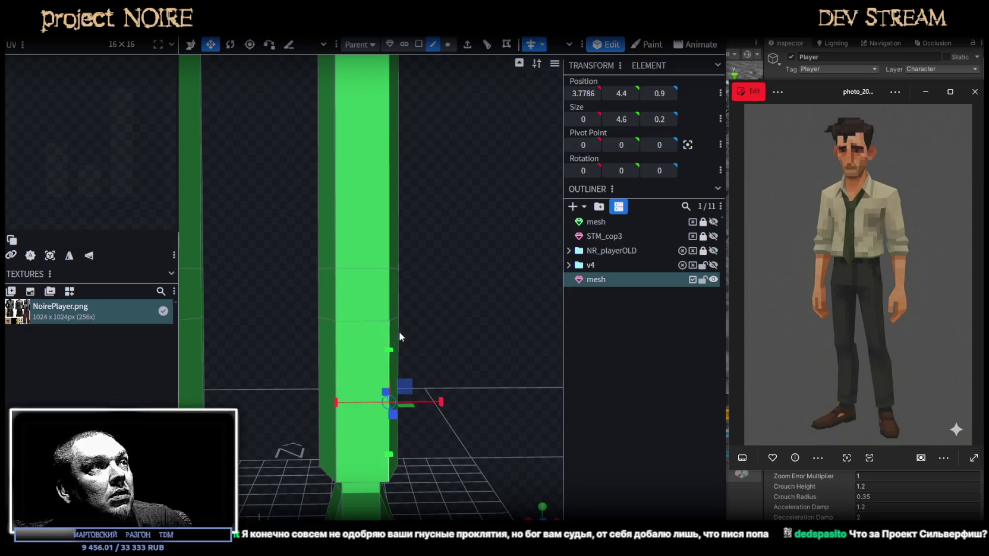
Loop-cut the leg column, raise the new loop to height 6.2, then switch to Steam
{"action": "key", "text": "v"}
{"action": "left_click", "coordinate": [487, 44]}
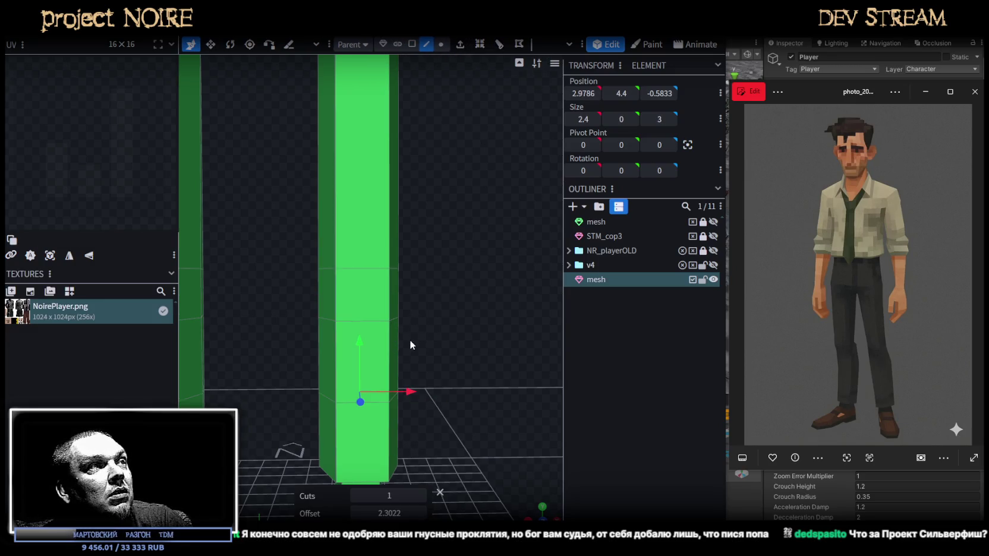
{"action": "mouse_move", "coordinate": [359, 345]}
{"action": "left_mouse_down"}
{"action": "mouse_move", "coordinate": [359, 287]}
{"action": "mouse_move", "coordinate": [355, 301]}
{"action": "mouse_move", "coordinate": [327, 306]}
{"action": "mouse_move", "coordinate": [357, 191]}
{"action": "left_mouse_up"}
{"action": "left_click", "coordinate": [412, 45]}
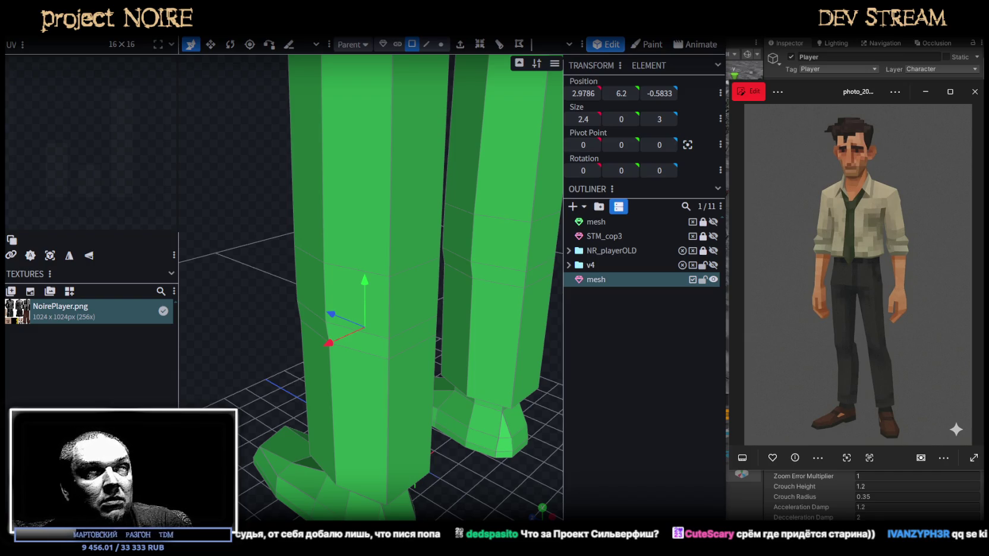
{"action": "key", "text": "alt+Tab"}
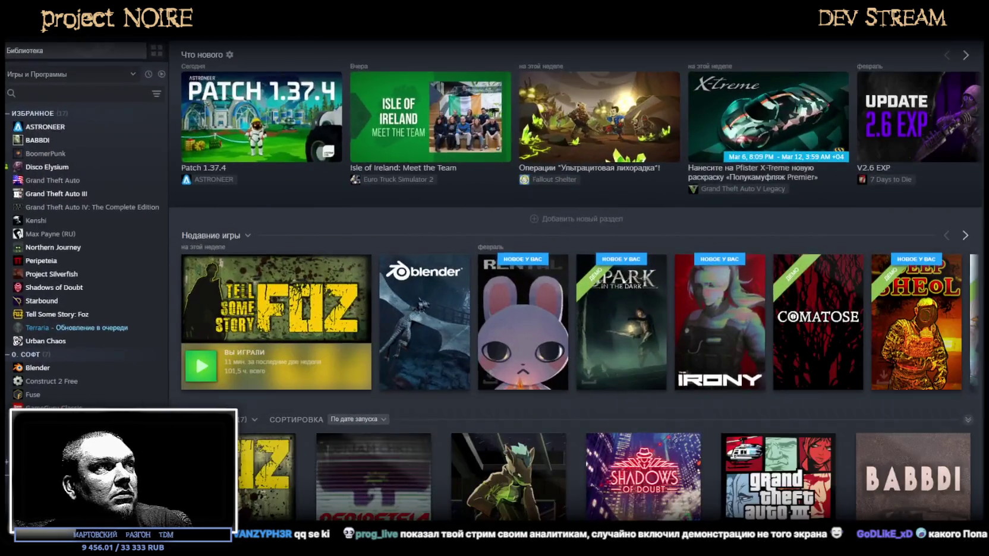
Open Peripeteia's store page from the Steam library
{"action": "scroll", "coordinate": [365, 377], "scroll_direction": "down", "scroll_amount": 2}
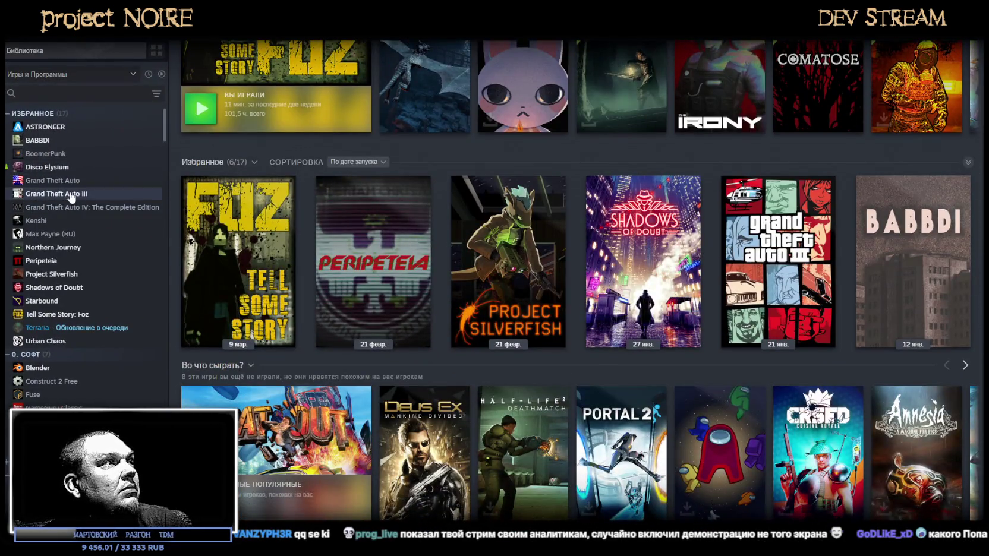
{"action": "left_click", "coordinate": [64, 263]}
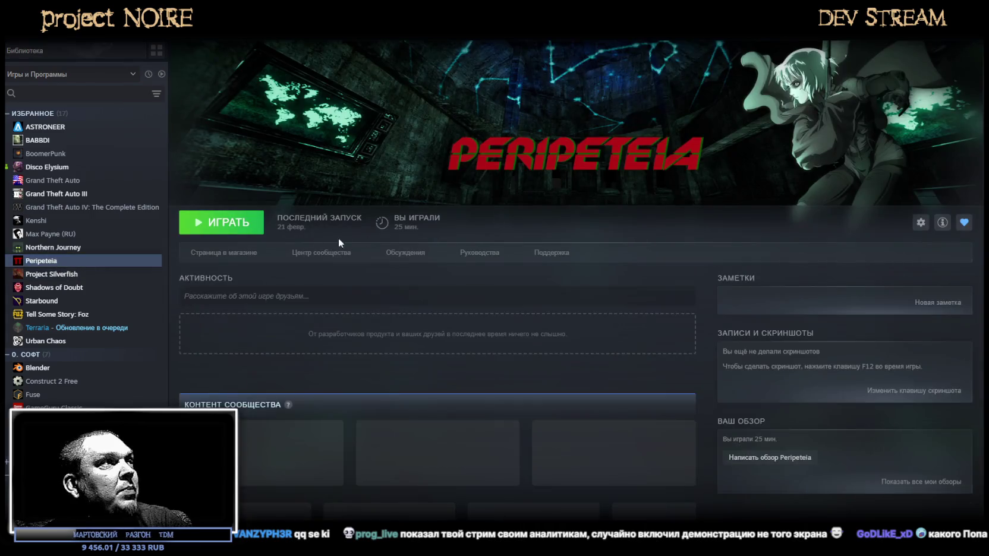
{"action": "left_click", "coordinate": [220, 255]}
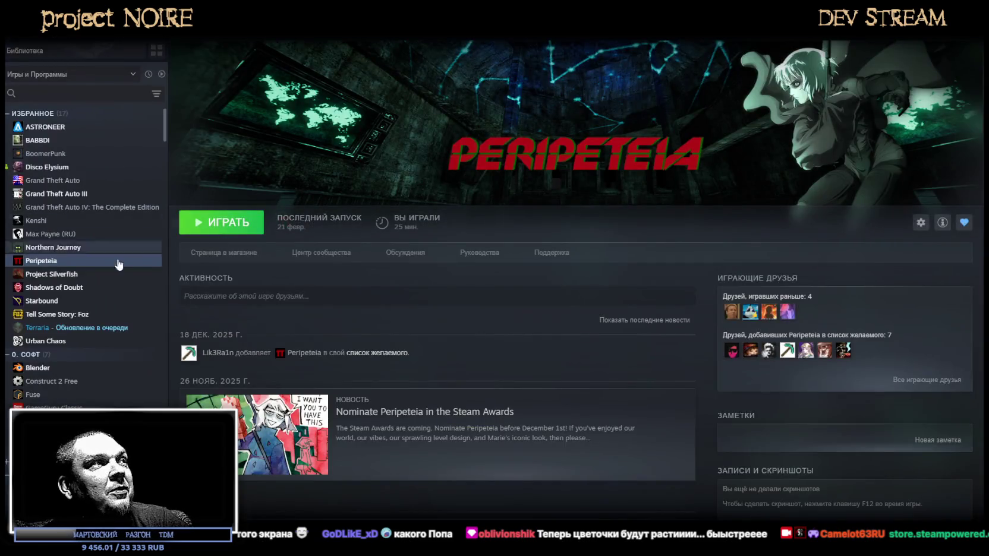
View Project Silverfish's store page and fullscreen trailer, then return to Blockbench
{"action": "left_click", "coordinate": [63, 275]}
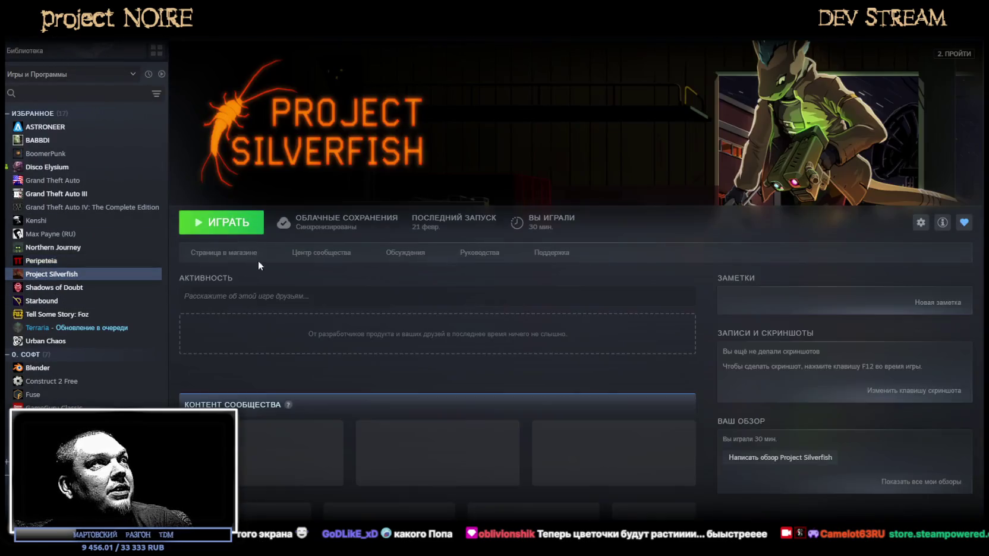
{"action": "left_click", "coordinate": [250, 254]}
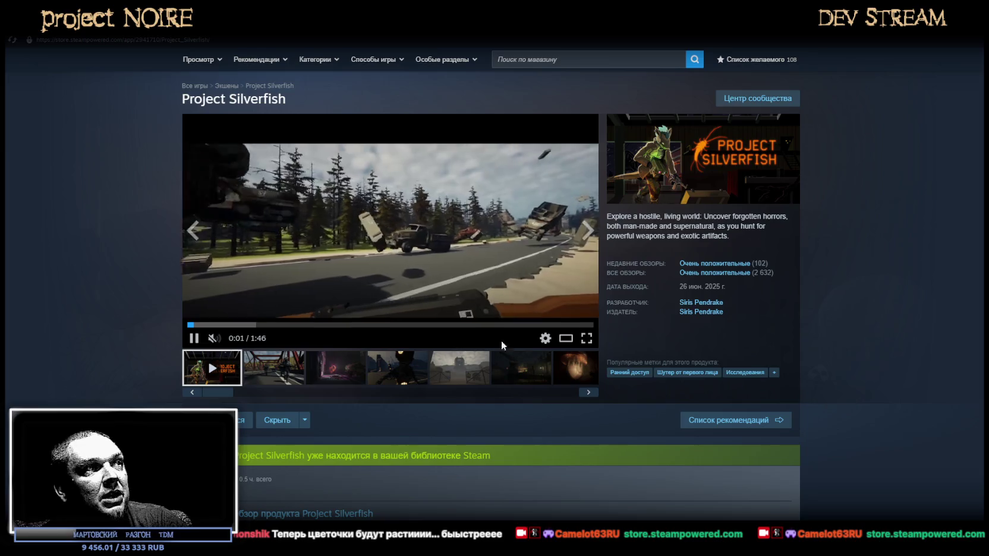
{"action": "left_click", "coordinate": [586, 338]}
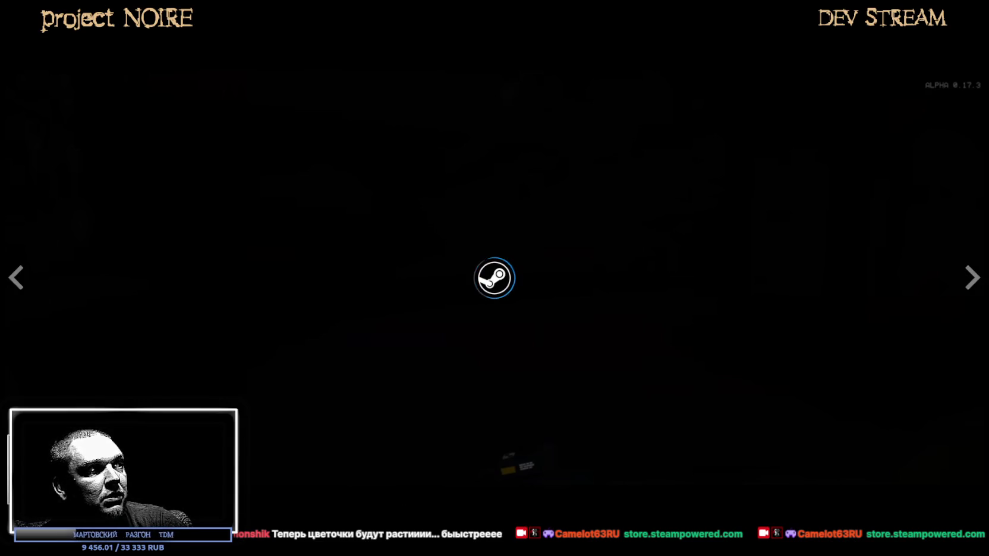
{"action": "key", "text": "Escape"}
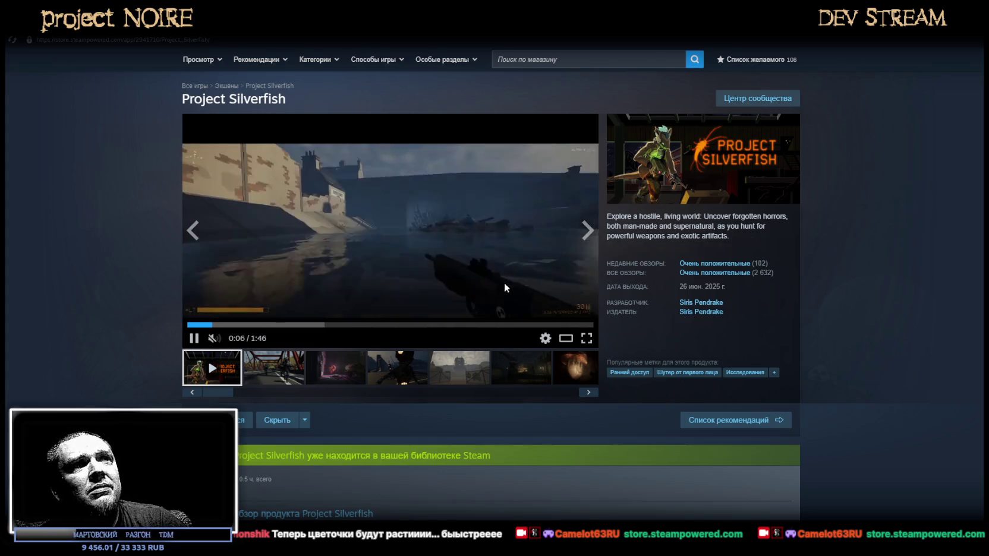
{"action": "scroll", "coordinate": [502, 281], "scroll_direction": "down", "scroll_amount": 5}
{"action": "scroll", "coordinate": [504, 311], "scroll_direction": "down", "scroll_amount": 4}
{"action": "scroll", "coordinate": [379, 259], "scroll_direction": "up", "scroll_amount": 15}
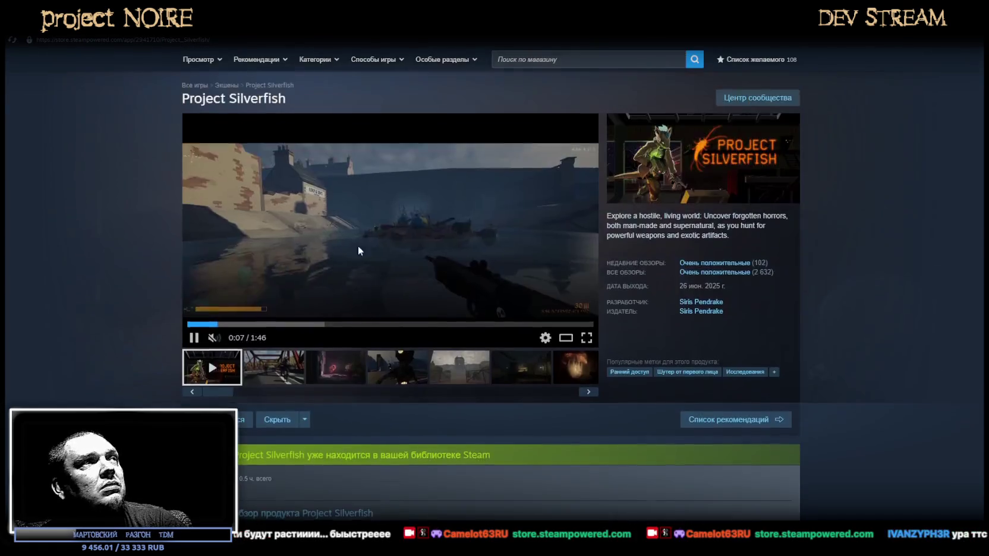
{"action": "key", "text": "alt+Tab"}
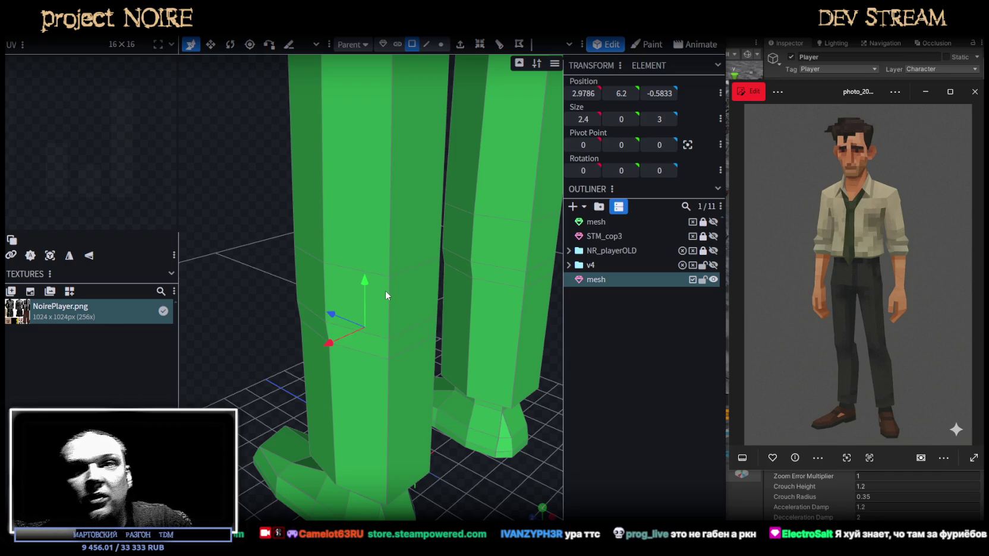
Select a front leg face and narrow it from 1.7143 to 1.1143 wide
{"action": "mouse_move", "coordinate": [398, 312]}
{"action": "left_mouse_down"}
{"action": "mouse_move", "coordinate": [257, 214]}
{"action": "mouse_move", "coordinate": [243, 220]}
{"action": "left_mouse_up"}
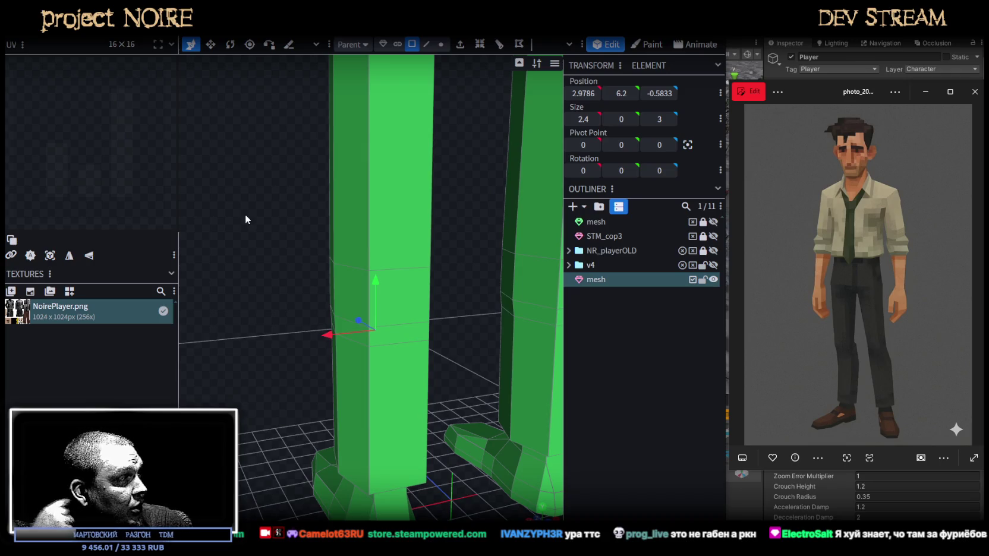
{"action": "left_click", "coordinate": [421, 298]}
{"action": "mouse_move", "coordinate": [437, 229]}
{"action": "left_mouse_down"}
{"action": "mouse_move", "coordinate": [440, 208]}
{"action": "mouse_move", "coordinate": [416, 229]}
{"action": "left_mouse_up"}
{"action": "key", "text": "v"}
{"action": "mouse_move", "coordinate": [426, 262]}
{"action": "left_mouse_down"}
{"action": "mouse_move", "coordinate": [414, 265]}
{"action": "mouse_move", "coordinate": [331, 204]}
{"action": "mouse_move", "coordinate": [338, 211]}
{"action": "left_mouse_up"}
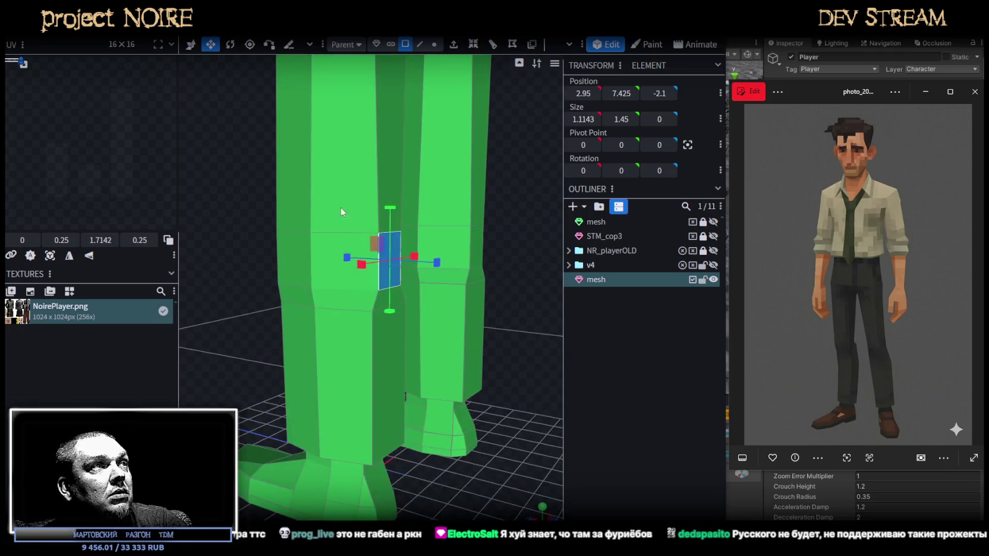
Push the narrowed face back to depth -1.5, then select the face below it
{"action": "key", "text": "v"}
{"action": "left_click_drag", "start_coordinate": [494, 380], "coordinate": [412, 288]}
{"action": "left_click_drag", "start_coordinate": [347, 260], "coordinate": [367, 285]}
{"action": "mouse_move", "coordinate": [416, 309]}
{"action": "left_mouse_down"}
{"action": "mouse_move", "coordinate": [510, 340]}
{"action": "mouse_move", "coordinate": [400, 319]}
{"action": "mouse_move", "coordinate": [359, 357]}
{"action": "left_mouse_up"}
{"action": "left_click", "coordinate": [409, 274]}
{"action": "mouse_move", "coordinate": [408, 275]}
{"action": "left_mouse_down"}
{"action": "mouse_move", "coordinate": [350, 244]}
{"action": "mouse_move", "coordinate": [400, 245]}
{"action": "mouse_move", "coordinate": [375, 250]}
{"action": "mouse_move", "coordinate": [503, 319]}
{"action": "mouse_move", "coordinate": [499, 229]}
{"action": "mouse_move", "coordinate": [447, 167]}
{"action": "left_mouse_up"}
{"action": "left_click", "coordinate": [436, 45]}
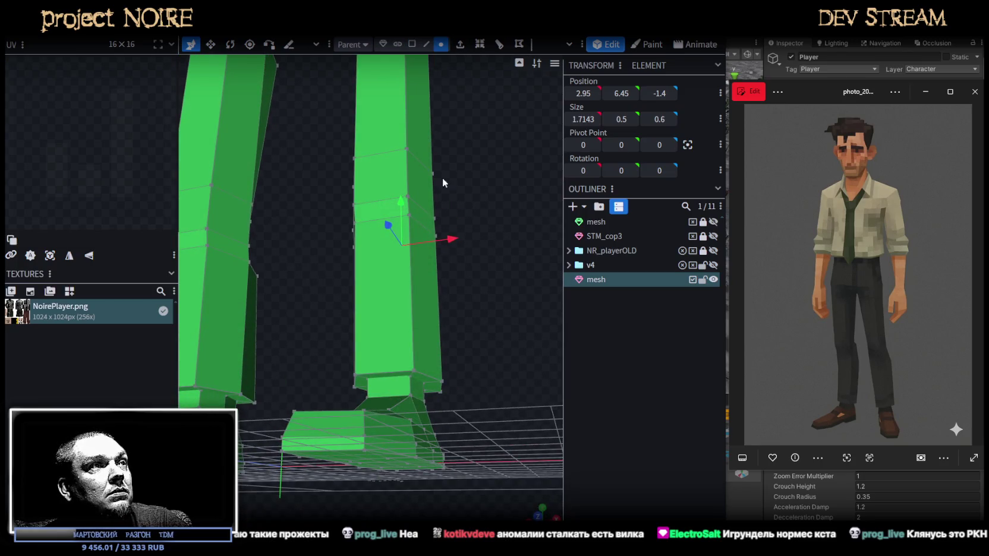
Narrow the bottom ankle edge above the foot from 2.4 to 2 wide along X
{"action": "left_click", "coordinate": [437, 383]}
{"action": "left_click_drag", "start_coordinate": [475, 450], "coordinate": [356, 387]}
{"action": "left_click", "coordinate": [335, 379], "text": "shift"}
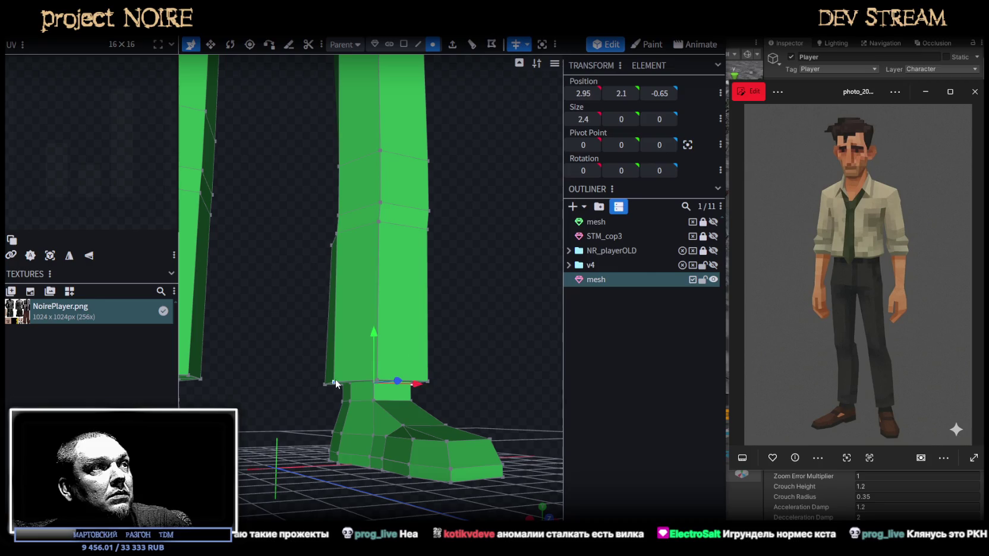
{"action": "key", "text": "s"}
{"action": "mouse_move", "coordinate": [446, 383]}
{"action": "left_mouse_down"}
{"action": "mouse_move", "coordinate": [433, 384]}
{"action": "mouse_move", "coordinate": [497, 423]}
{"action": "mouse_move", "coordinate": [435, 402]}
{"action": "mouse_move", "coordinate": [476, 480]}
{"action": "left_mouse_up"}
{"action": "scroll", "coordinate": [379, 384], "scroll_direction": "up", "scroll_amount": 3}
{"action": "scroll", "coordinate": [379, 383], "scroll_direction": "down", "scroll_amount": 3}
Move the two rear ankle vertices along Z from -2.1 to -2
{"action": "left_click", "coordinate": [442, 390]}
{"action": "left_click_drag", "start_coordinate": [443, 390], "coordinate": [510, 457]}
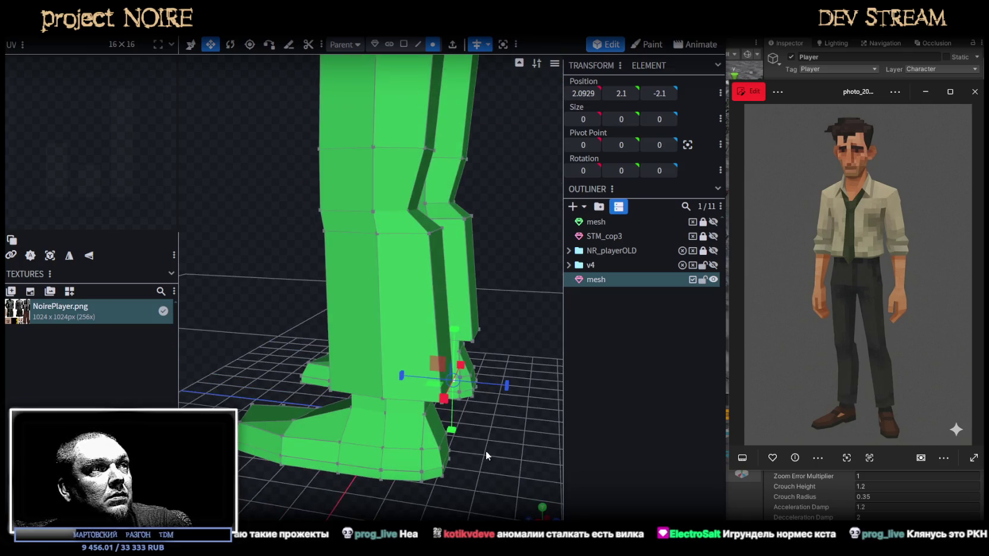
{"action": "key", "text": "v"}
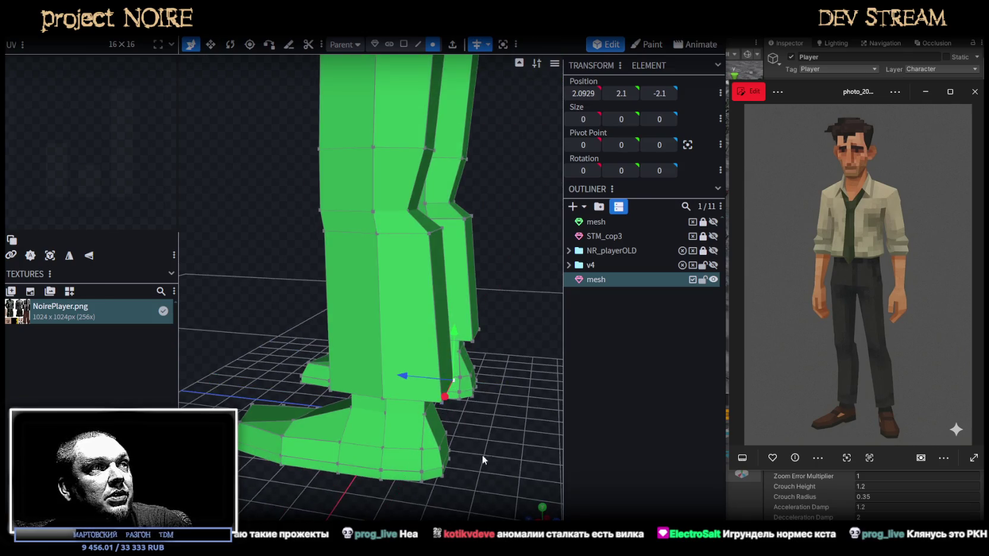
{"action": "scroll", "coordinate": [482, 454], "scroll_direction": "up", "scroll_amount": 3}
{"action": "left_click", "coordinate": [422, 405], "text": "shift"}
{"action": "mouse_move", "coordinate": [234, 333]}
{"action": "left_mouse_down"}
{"action": "mouse_move", "coordinate": [271, 398]}
{"action": "mouse_move", "coordinate": [285, 402]}
{"action": "left_mouse_up"}
{"action": "left_click_drag", "start_coordinate": [438, 433], "coordinate": [429, 432]}
{"action": "mouse_move", "coordinate": [239, 393]}
{"action": "left_mouse_down"}
{"action": "mouse_move", "coordinate": [428, 388]}
{"action": "mouse_move", "coordinate": [418, 344]}
{"action": "mouse_move", "coordinate": [433, 427]}
{"action": "left_mouse_up"}
Start a loop cut across the foot from its bottom front edge
{"action": "left_click", "coordinate": [417, 44]}
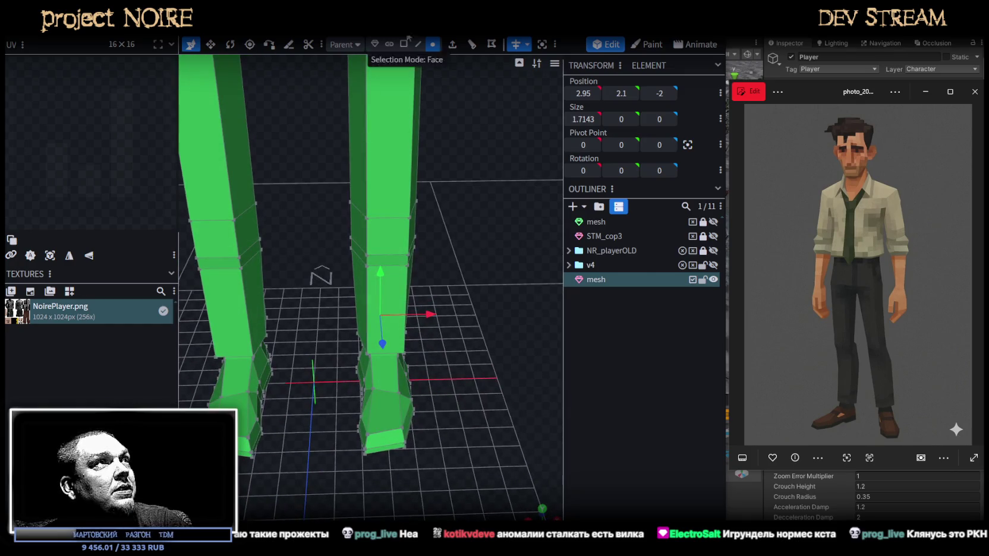
{"action": "left_click", "coordinate": [384, 431]}
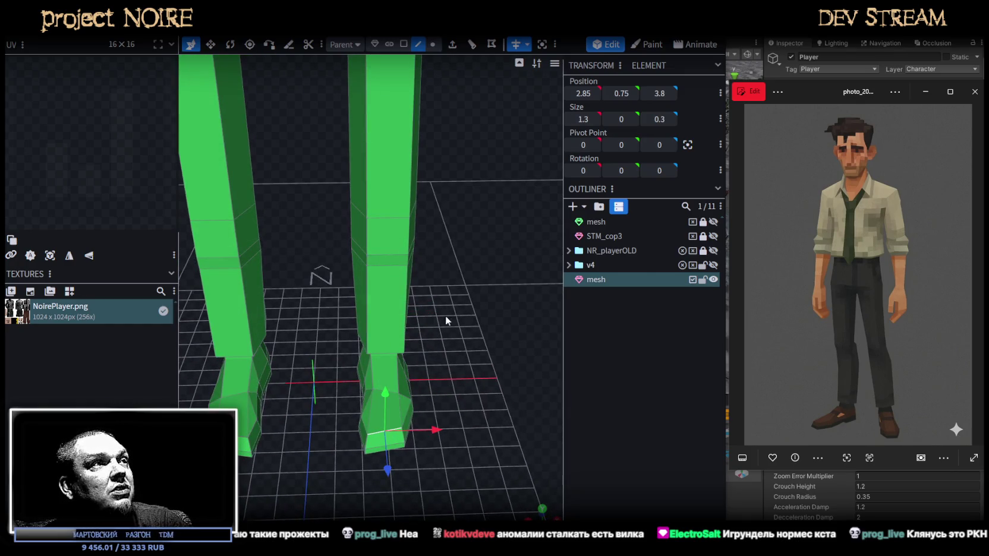
{"action": "left_click", "coordinate": [472, 44]}
Box-select the new foot-tip vertices and shift them along Z and X to reshape the toe
{"action": "mouse_move", "coordinate": [462, 255]}
{"action": "left_mouse_down"}
{"action": "mouse_move", "coordinate": [471, 365]}
{"action": "mouse_move", "coordinate": [497, 361]}
{"action": "left_mouse_up"}
{"action": "scroll", "coordinate": [523, 424], "scroll_direction": "up", "scroll_amount": 5}
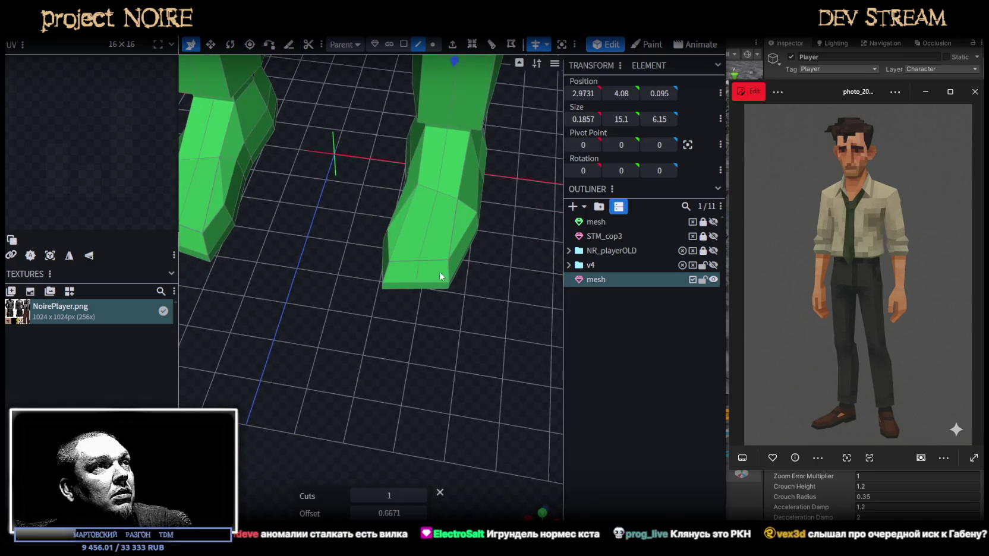
{"action": "left_click_drag", "start_coordinate": [415, 275], "coordinate": [416, 309]}
{"action": "left_click", "coordinate": [433, 44]}
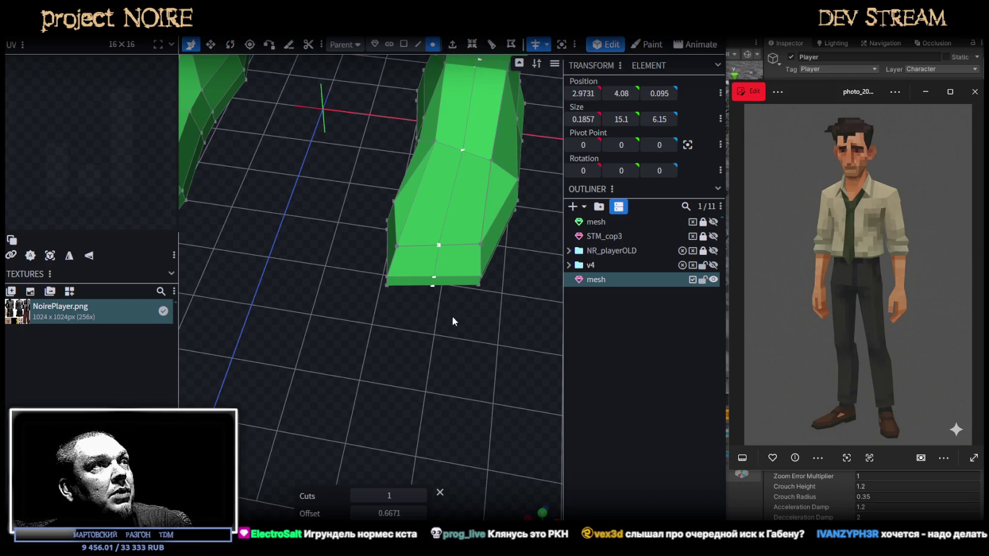
{"action": "left_click", "coordinate": [426, 233]}
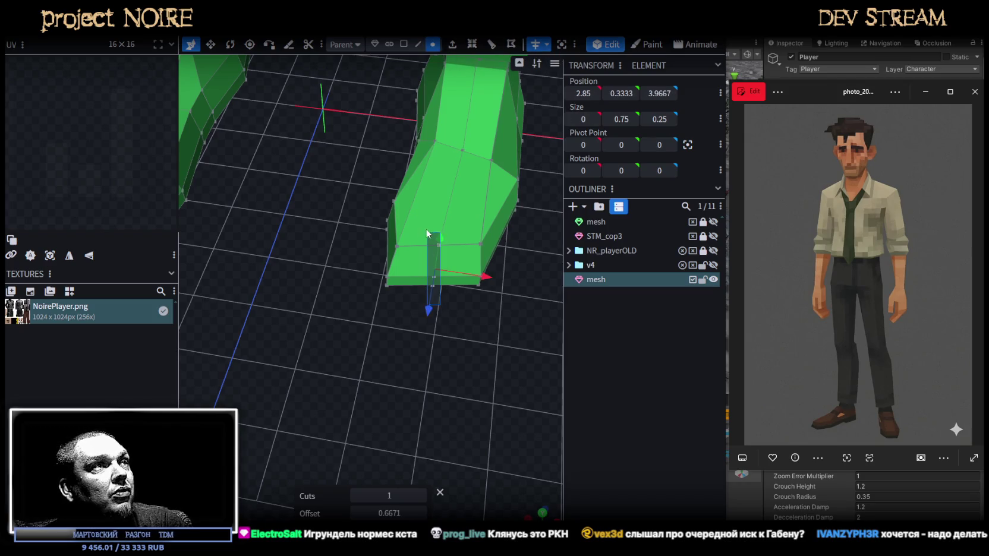
{"action": "left_click", "coordinate": [442, 298]}
{"action": "mouse_move", "coordinate": [440, 303]}
{"action": "left_mouse_down", "text": "ctrl"}
{"action": "mouse_move", "coordinate": [419, 203]}
{"action": "mouse_move", "coordinate": [501, 370]}
{"action": "left_mouse_up", "text": "ctrl"}
{"action": "mouse_move", "coordinate": [438, 285]}
{"action": "left_mouse_down"}
{"action": "mouse_move", "coordinate": [440, 306]}
{"action": "mouse_move", "coordinate": [423, 256]}
{"action": "left_mouse_up"}
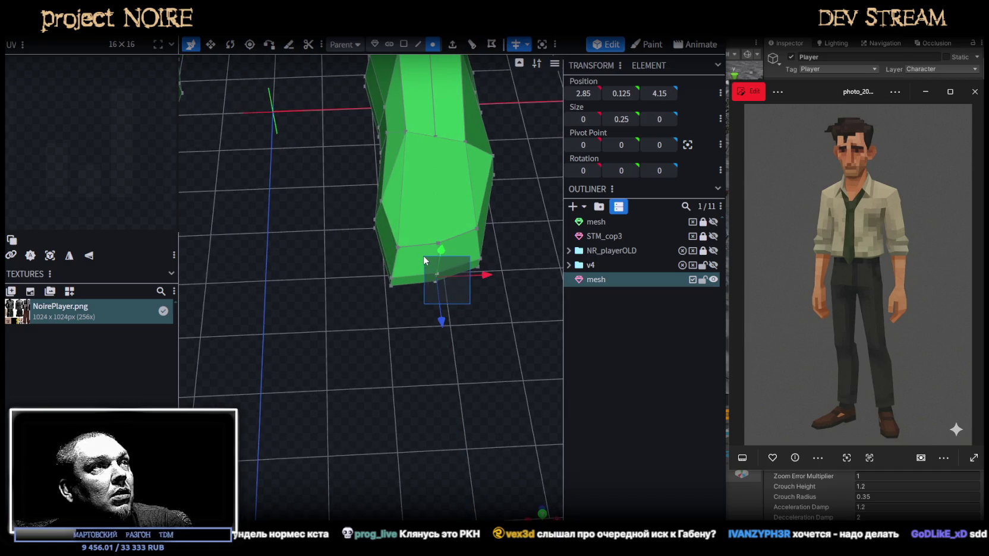
{"action": "left_click_drag", "start_coordinate": [491, 276], "coordinate": [494, 275]}
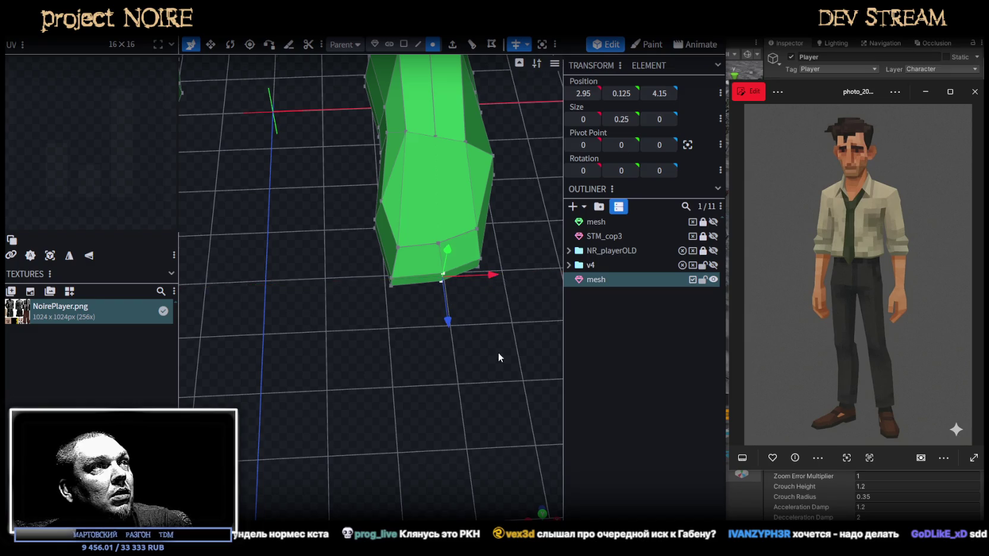
{"action": "mouse_move", "coordinate": [498, 349]}
{"action": "left_mouse_down"}
{"action": "mouse_move", "coordinate": [503, 367]}
{"action": "mouse_move", "coordinate": [483, 265]}
{"action": "mouse_move", "coordinate": [477, 356]}
{"action": "mouse_move", "coordinate": [466, 251]}
{"action": "mouse_move", "coordinate": [448, 337]}
{"action": "mouse_move", "coordinate": [430, 361]}
{"action": "mouse_move", "coordinate": [423, 351]}
{"action": "left_mouse_up"}
{"action": "left_click", "coordinate": [503, 367]}
{"action": "key", "text": "ctrl+a"}
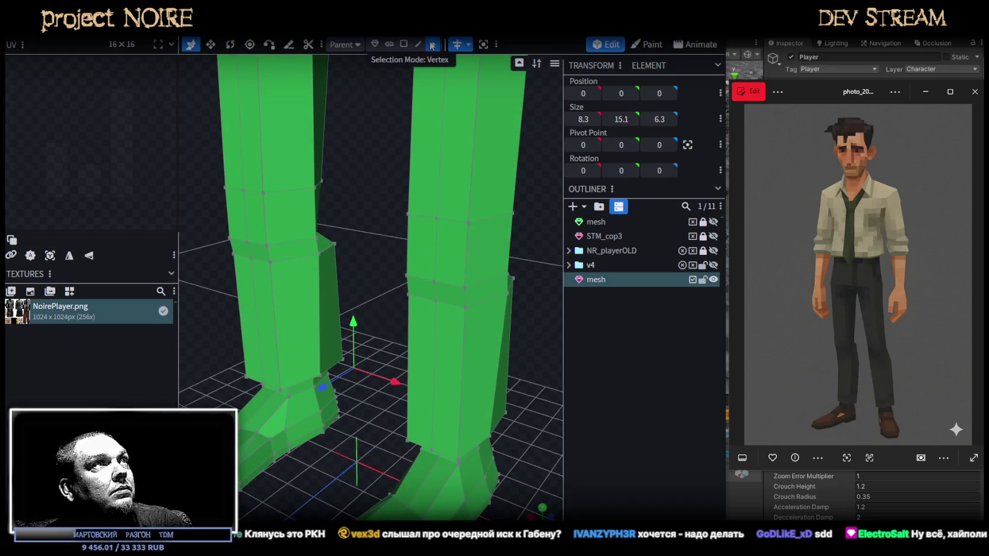
Push the right leg's vertical edges 0.25 and then 0.2 along Z
{"action": "left_click", "coordinate": [418, 45]}
{"action": "left_click", "coordinate": [441, 175]}
{"action": "left_click", "coordinate": [436, 253], "text": "shift"}
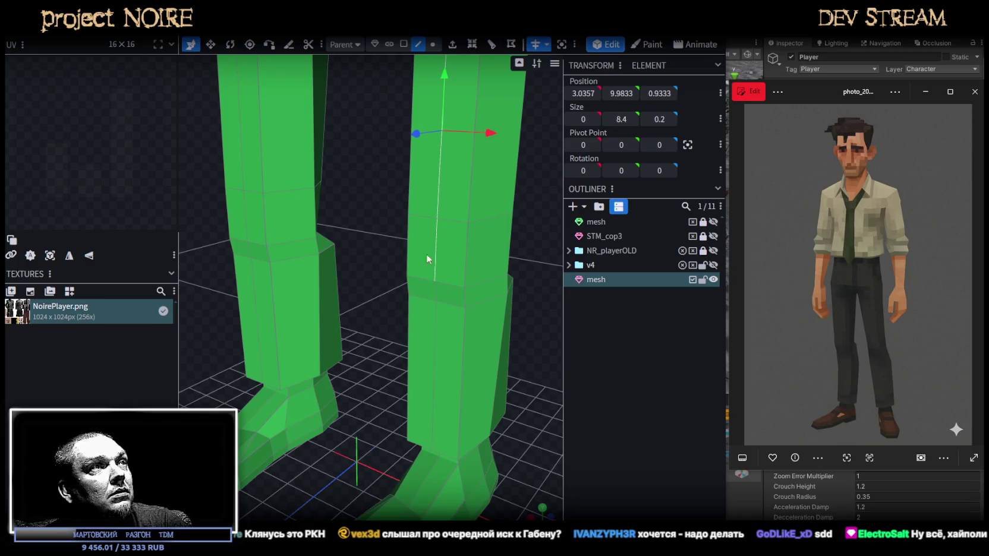
{"action": "left_click", "coordinate": [436, 323], "text": "shift"}
{"action": "left_click_drag", "start_coordinate": [418, 259], "coordinate": [402, 255]}
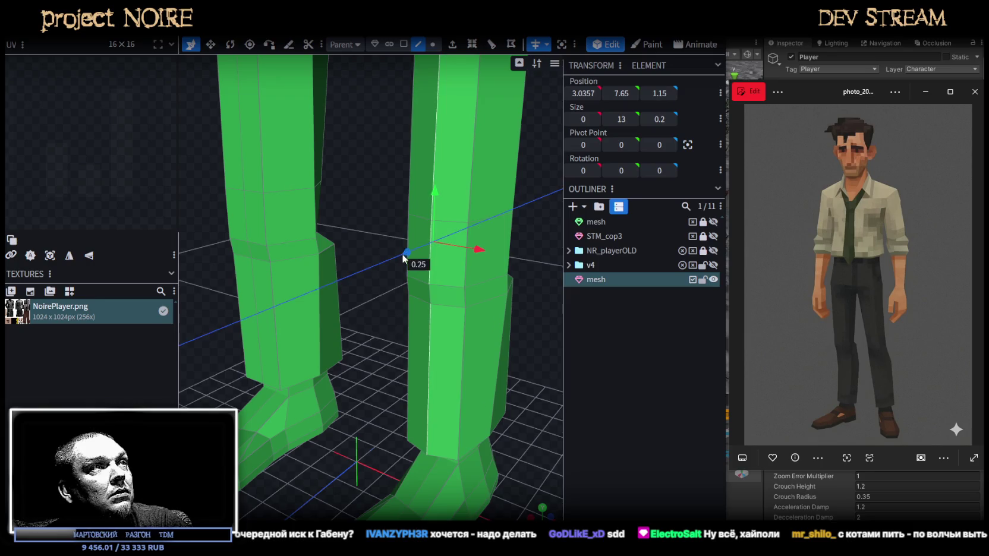
{"action": "mouse_move", "coordinate": [469, 296]}
{"action": "left_mouse_down"}
{"action": "mouse_move", "coordinate": [459, 388]}
{"action": "mouse_move", "coordinate": [416, 409]}
{"action": "left_mouse_up"}
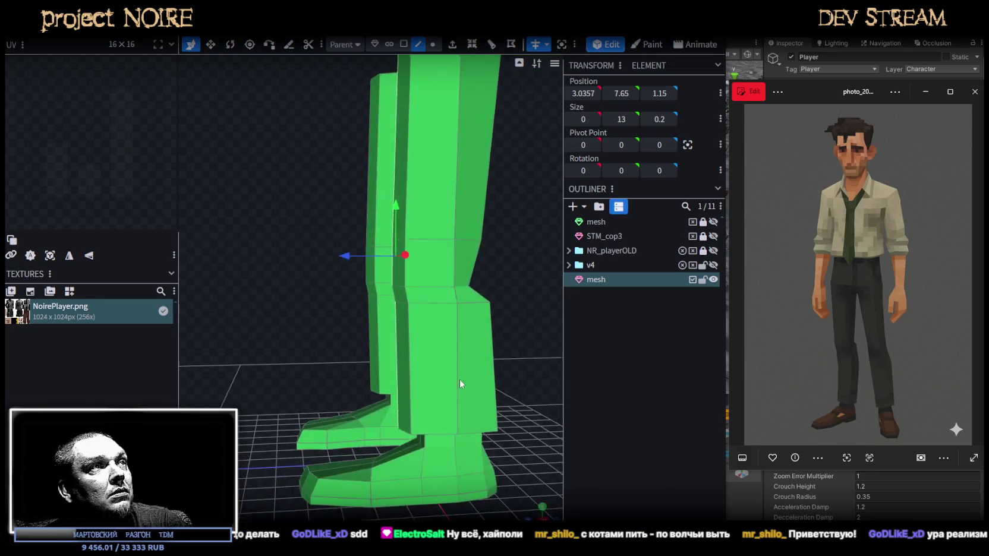
{"action": "left_click", "coordinate": [375, 373]}
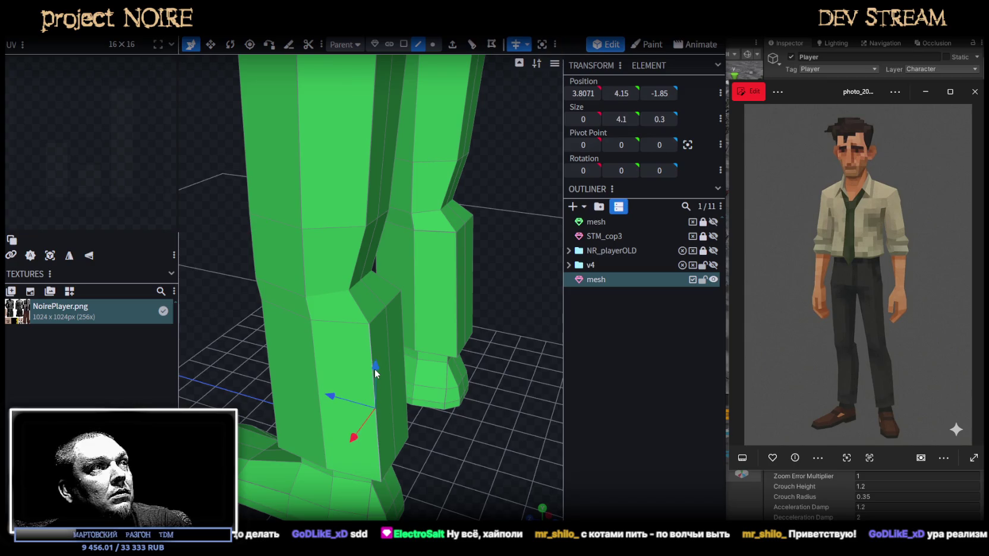
{"action": "mouse_move", "coordinate": [404, 380]}
{"action": "left_mouse_down"}
{"action": "mouse_move", "coordinate": [506, 414]}
{"action": "mouse_move", "coordinate": [487, 355]}
{"action": "left_mouse_up"}
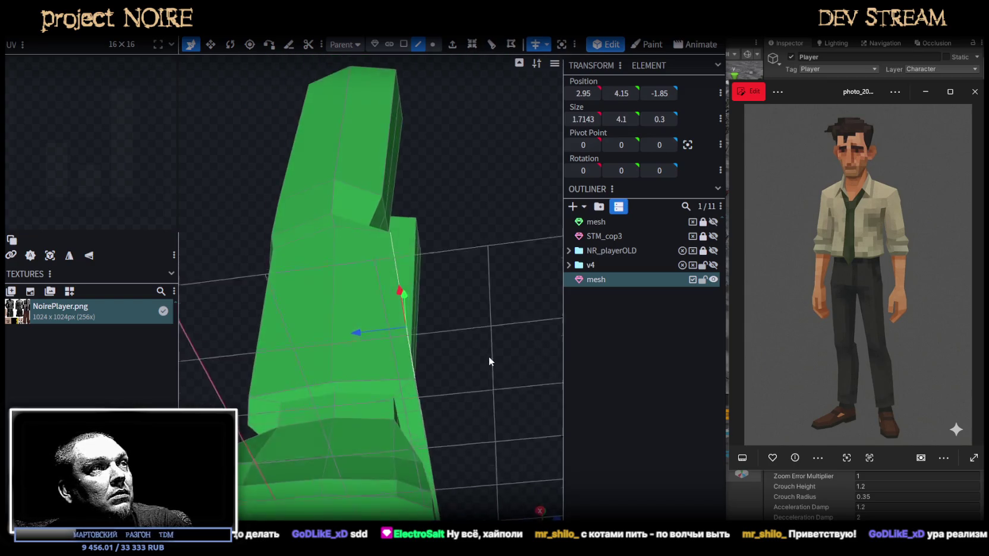
{"action": "left_click_drag", "start_coordinate": [358, 339], "coordinate": [349, 344]}
Move the selected part of the foot back 0.3 along Z
{"action": "mouse_move", "coordinate": [545, 348]}
{"action": "left_mouse_down"}
{"action": "mouse_move", "coordinate": [446, 439]}
{"action": "mouse_move", "coordinate": [514, 422]}
{"action": "mouse_move", "coordinate": [525, 359]}
{"action": "mouse_move", "coordinate": [474, 337]}
{"action": "left_mouse_up"}
{"action": "left_click_drag", "start_coordinate": [510, 337], "coordinate": [375, 314]}
{"action": "left_click", "coordinate": [373, 326]}
{"action": "left_click_drag", "start_coordinate": [332, 325], "coordinate": [362, 331]}
{"action": "mouse_move", "coordinate": [521, 294]}
{"action": "left_mouse_down"}
{"action": "mouse_move", "coordinate": [525, 381]}
{"action": "mouse_move", "coordinate": [492, 353]}
{"action": "left_mouse_up"}
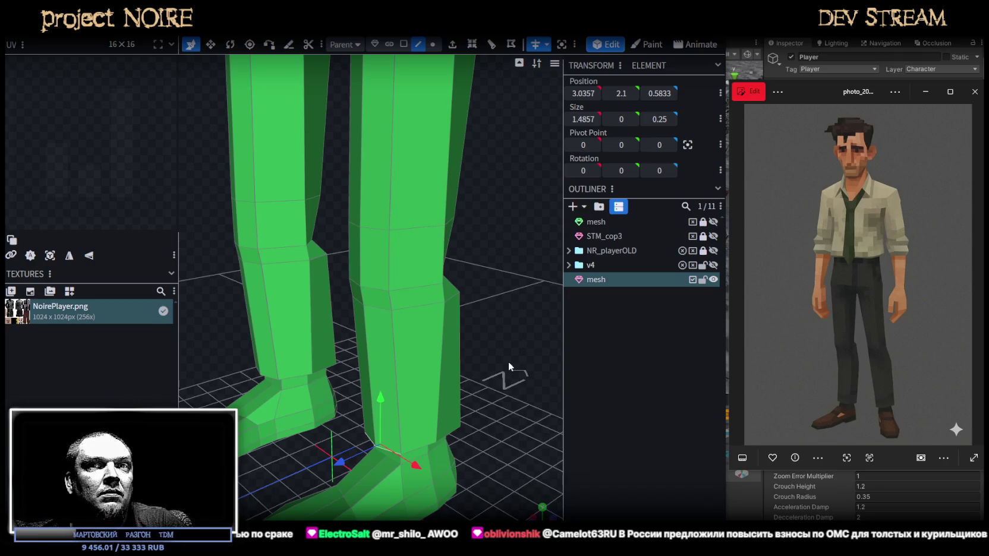
Narrow the rear knee edge from 1.7143 to 1.3143 and move it back to Z -2
{"action": "mouse_move", "coordinate": [508, 361]}
{"action": "left_mouse_down"}
{"action": "mouse_move", "coordinate": [373, 307]}
{"action": "mouse_move", "coordinate": [320, 311]}
{"action": "mouse_move", "coordinate": [419, 201]}
{"action": "mouse_move", "coordinate": [403, 195]}
{"action": "mouse_move", "coordinate": [332, 272]}
{"action": "left_mouse_up"}
{"action": "scroll", "coordinate": [320, 311], "scroll_direction": "up", "scroll_amount": 2}
{"action": "scroll", "coordinate": [324, 307], "scroll_direction": "up", "scroll_amount": 3}
{"action": "left_click", "coordinate": [432, 45]}
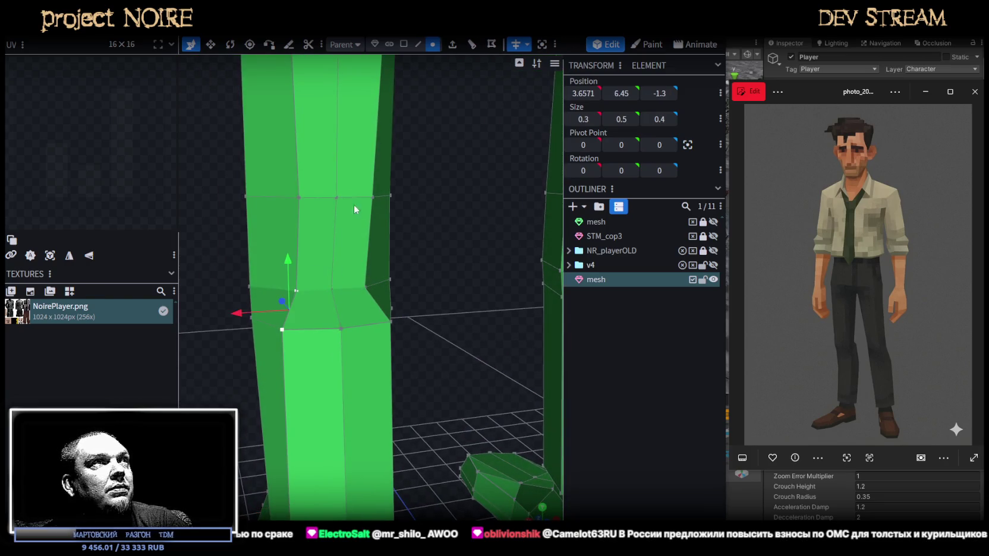
{"action": "scroll", "coordinate": [356, 238], "scroll_direction": "up", "scroll_amount": 2}
{"action": "left_click", "coordinate": [360, 283]}
{"action": "key", "text": "v"}
{"action": "left_click", "coordinate": [261, 289], "text": "shift"}
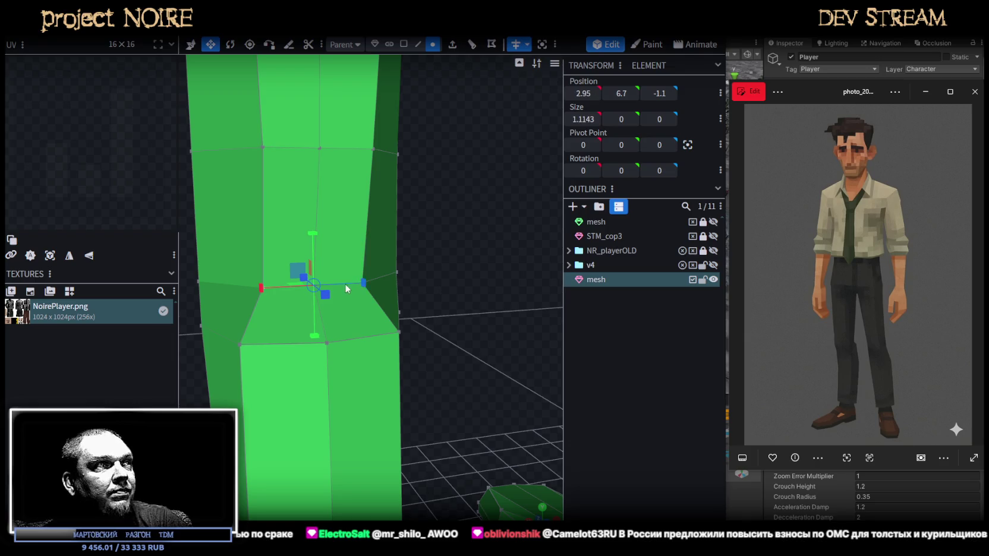
{"action": "mouse_move", "coordinate": [378, 286]}
{"action": "left_mouse_down"}
{"action": "mouse_move", "coordinate": [258, 266]}
{"action": "mouse_move", "coordinate": [361, 290]}
{"action": "mouse_move", "coordinate": [381, 257]}
{"action": "mouse_move", "coordinate": [207, 264]}
{"action": "mouse_move", "coordinate": [278, 353]}
{"action": "mouse_move", "coordinate": [274, 263]}
{"action": "mouse_move", "coordinate": [315, 260]}
{"action": "left_mouse_up"}
{"action": "left_click", "coordinate": [317, 286]}
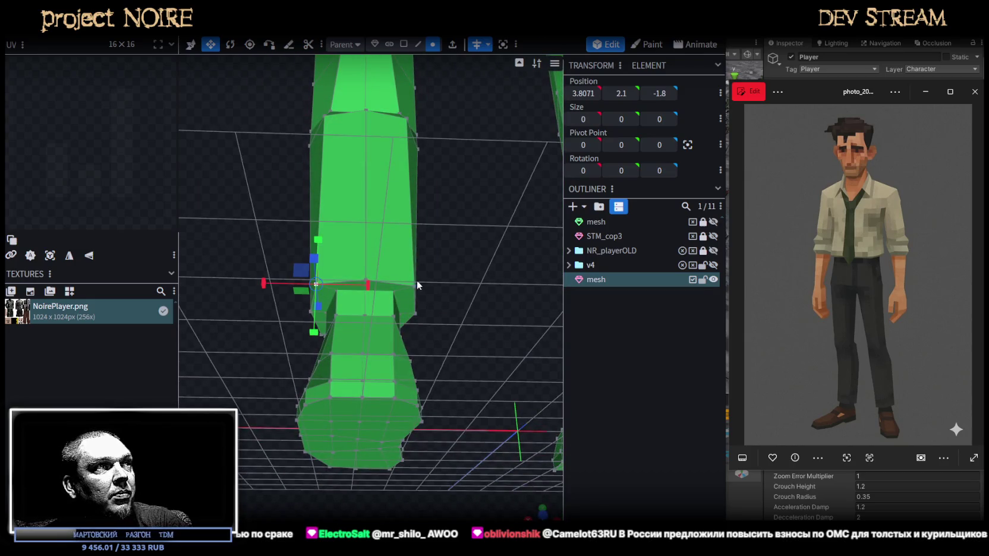
{"action": "mouse_move", "coordinate": [416, 288]}
{"action": "left_mouse_down"}
{"action": "mouse_move", "coordinate": [341, 279]}
{"action": "mouse_move", "coordinate": [454, 295]}
{"action": "left_mouse_up"}
{"action": "key", "text": "v"}
{"action": "mouse_move", "coordinate": [408, 320]}
{"action": "left_mouse_down"}
{"action": "mouse_move", "coordinate": [493, 363]}
{"action": "mouse_move", "coordinate": [479, 362]}
{"action": "mouse_move", "coordinate": [523, 361]}
{"action": "mouse_move", "coordinate": [456, 338]}
{"action": "mouse_move", "coordinate": [570, 510]}
{"action": "left_mouse_up"}
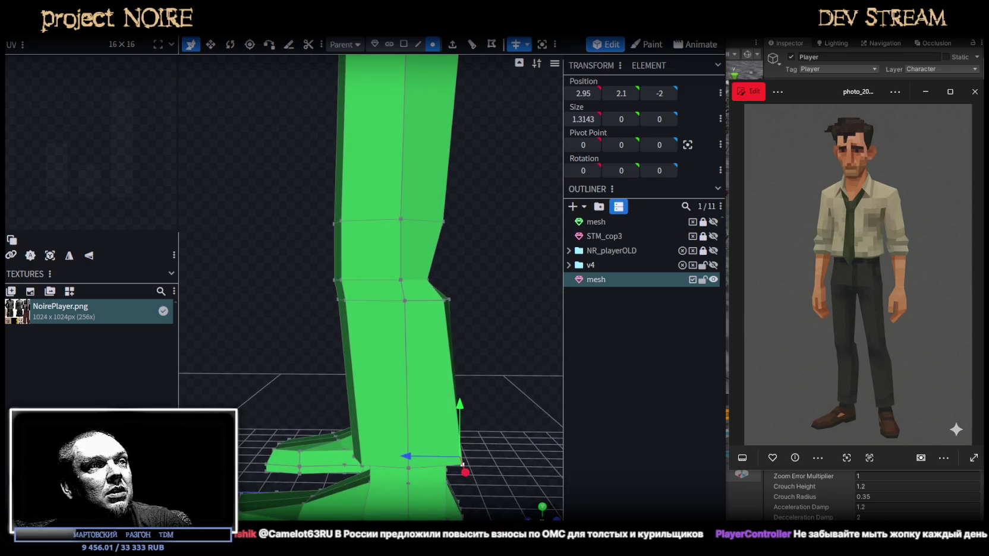
Box-select the knee edge loop and shift it along Z to 0.9333
{"action": "scroll", "coordinate": [452, 318], "scroll_direction": "up", "scroll_amount": 5}
{"action": "scroll", "coordinate": [460, 255], "scroll_direction": "down", "scroll_amount": 5}
{"action": "left_click_drag", "start_coordinate": [460, 255], "coordinate": [411, 440]}
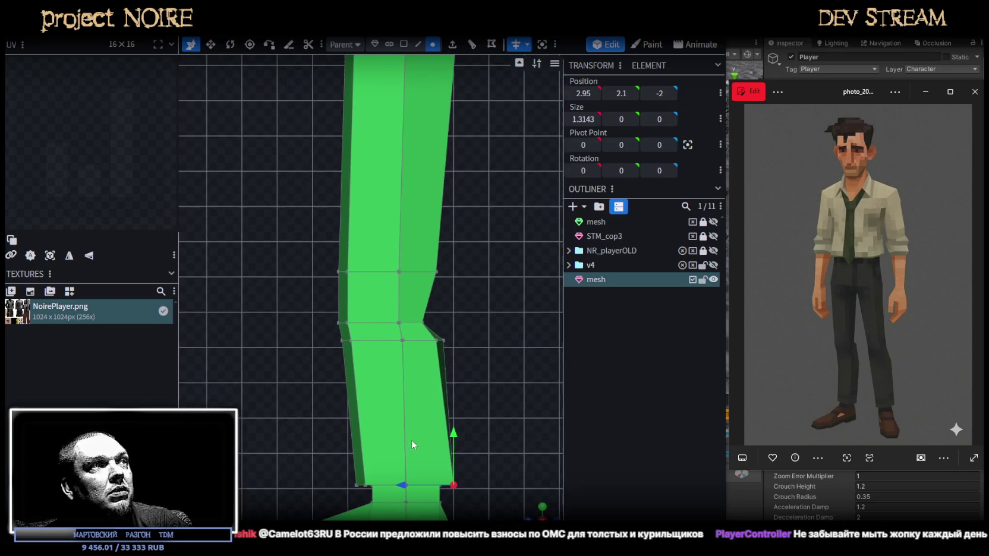
{"action": "scroll", "coordinate": [378, 354], "scroll_direction": "up", "scroll_amount": 2}
{"action": "scroll", "coordinate": [294, 400], "scroll_direction": "up", "scroll_amount": 2}
{"action": "left_click_drag", "start_coordinate": [294, 400], "coordinate": [443, 299]}
{"action": "left_click_drag", "start_coordinate": [342, 354], "coordinate": [298, 356]}
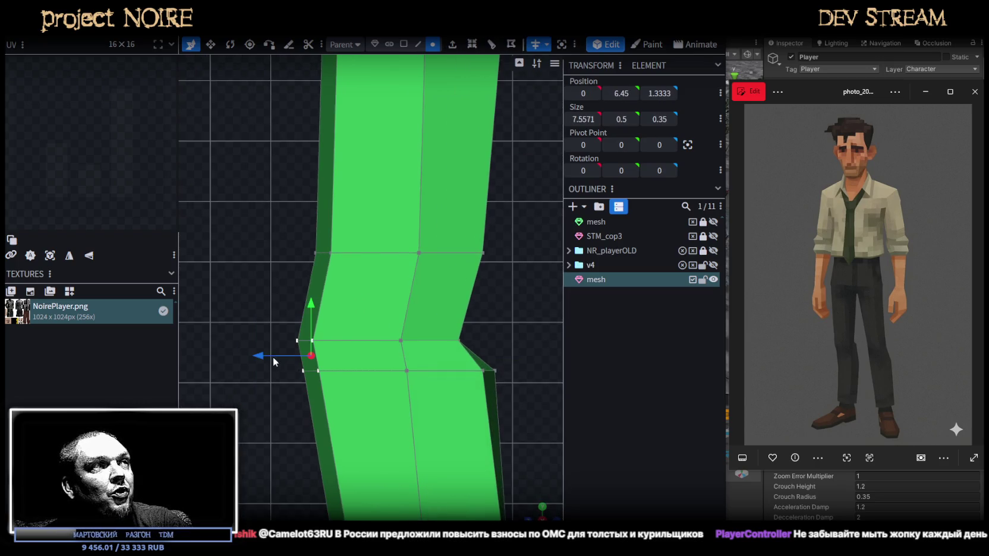
{"action": "left_click_drag", "start_coordinate": [268, 356], "coordinate": [286, 357]}
{"action": "scroll", "coordinate": [329, 406], "scroll_direction": "down", "scroll_amount": 3}
{"action": "mouse_move", "coordinate": [329, 407]}
{"action": "right_mouse_down"}
{"action": "mouse_move", "coordinate": [540, 484]}
{"action": "mouse_move", "coordinate": [515, 390]}
{"action": "mouse_move", "coordinate": [487, 361]}
{"action": "right_mouse_up"}
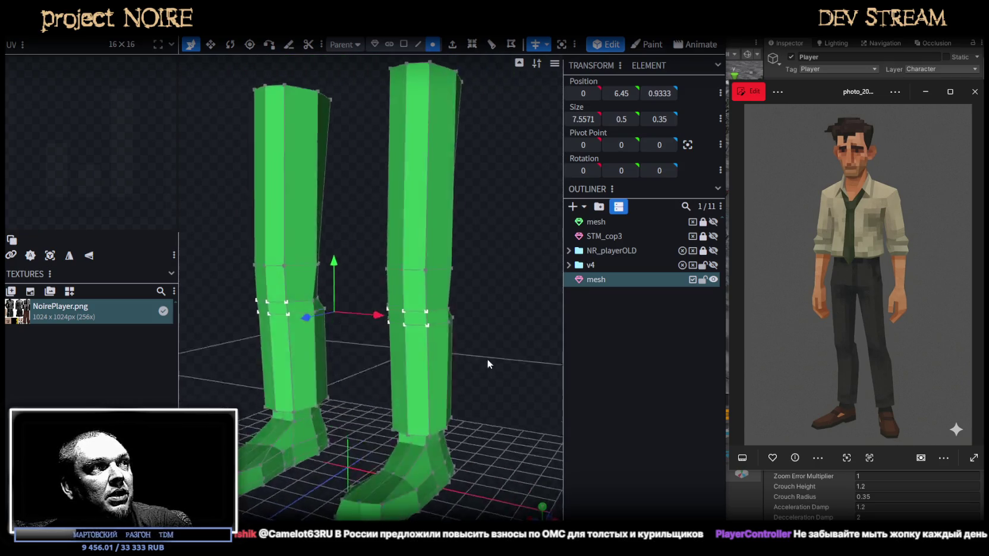
{"action": "left_click_drag", "start_coordinate": [486, 361], "coordinate": [500, 355]}
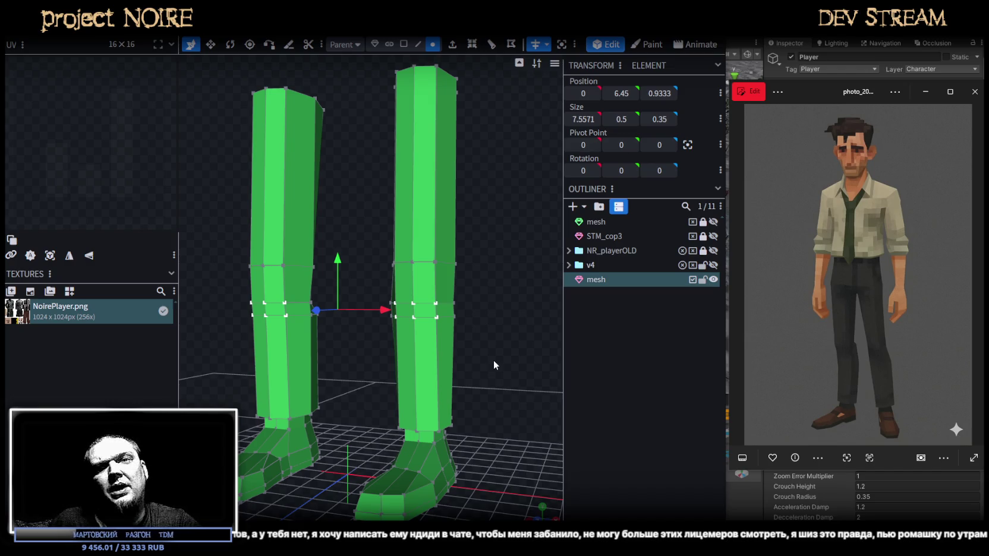
{"action": "scroll", "coordinate": [493, 361], "scroll_direction": "up", "scroll_amount": 2}
Move the knee side edges inward on X, from 1.75 to 2.05 and 4.15 to 3.95
{"action": "scroll", "coordinate": [513, 311], "scroll_direction": "up", "scroll_amount": 2}
{"action": "mouse_move", "coordinate": [512, 311]}
{"action": "left_mouse_down"}
{"action": "mouse_move", "coordinate": [141, 336]}
{"action": "mouse_move", "coordinate": [240, 322]}
{"action": "left_mouse_up"}
{"action": "left_click", "coordinate": [342, 300]}
{"action": "mouse_move", "coordinate": [366, 360]}
{"action": "left_mouse_down"}
{"action": "mouse_move", "coordinate": [404, 368]}
{"action": "mouse_move", "coordinate": [425, 316]}
{"action": "mouse_move", "coordinate": [100, 336]}
{"action": "mouse_move", "coordinate": [266, 310]}
{"action": "left_mouse_up"}
{"action": "left_click_drag", "start_coordinate": [417, 279], "coordinate": [423, 283]}
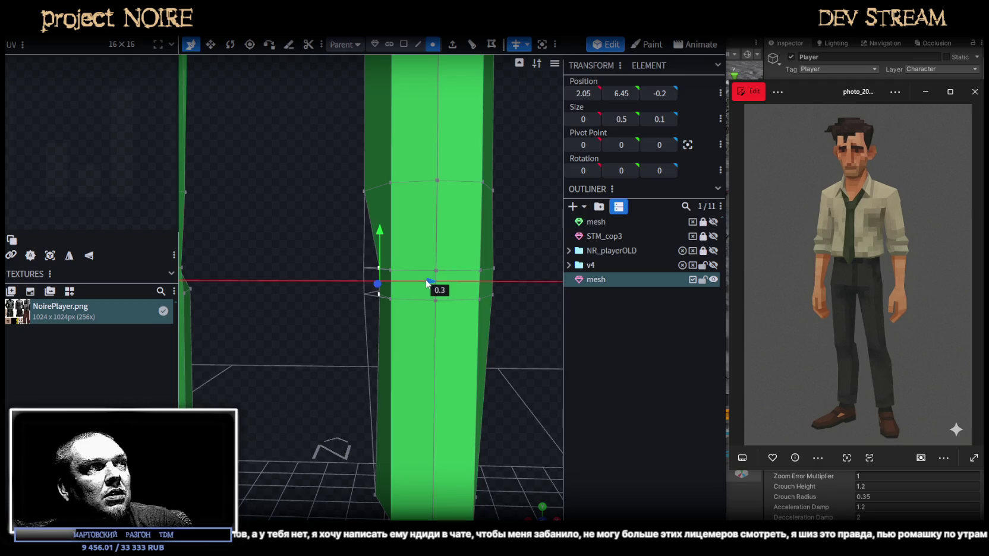
{"action": "left_click_drag", "start_coordinate": [426, 283], "coordinate": [432, 283]}
{"action": "left_click_drag", "start_coordinate": [510, 308], "coordinate": [512, 291]}
{"action": "mouse_move", "coordinate": [508, 250]}
{"action": "left_mouse_down", "text": "ctrl"}
{"action": "mouse_move", "coordinate": [489, 304]}
{"action": "mouse_move", "coordinate": [514, 288]}
{"action": "left_mouse_up", "text": "ctrl"}
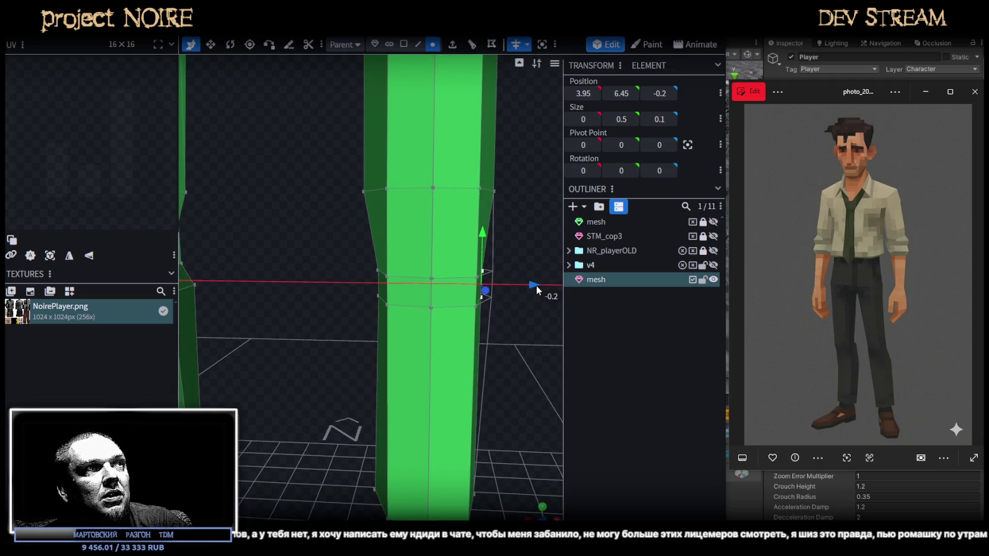
Widen the ankle edge between the two ankle vertices from 2 to 2.2
{"action": "scroll", "coordinate": [533, 344], "scroll_direction": "down", "scroll_amount": 2}
{"action": "left_click_drag", "start_coordinate": [526, 326], "coordinate": [502, 315]}
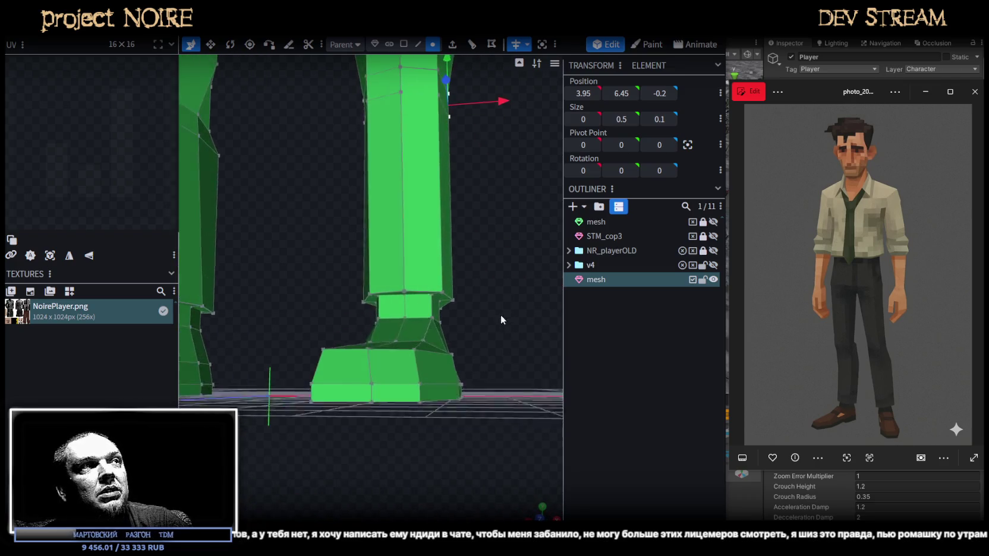
{"action": "left_click", "coordinate": [452, 300]}
{"action": "left_click", "coordinate": [366, 302], "text": "shift"}
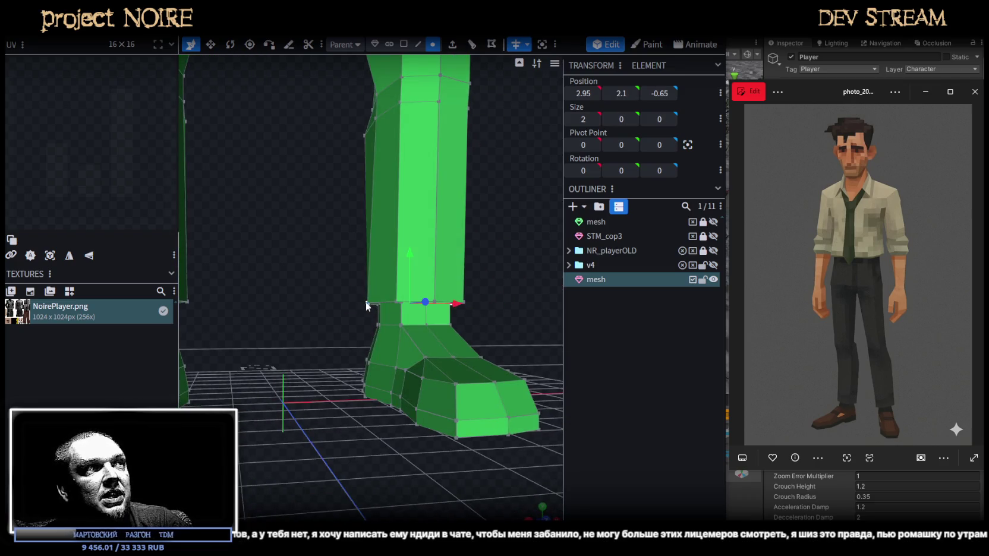
{"action": "left_click_drag", "start_coordinate": [365, 301], "coordinate": [297, 349]}
{"action": "mouse_move", "coordinate": [459, 298]}
{"action": "left_mouse_down"}
{"action": "mouse_move", "coordinate": [522, 276]}
{"action": "mouse_move", "coordinate": [506, 263]}
{"action": "mouse_move", "coordinate": [489, 288]}
{"action": "mouse_move", "coordinate": [484, 278]}
{"action": "left_mouse_up"}
Select a face on the leg and stretch it wider
{"action": "left_click", "coordinate": [406, 44]}
{"action": "left_click", "coordinate": [413, 214]}
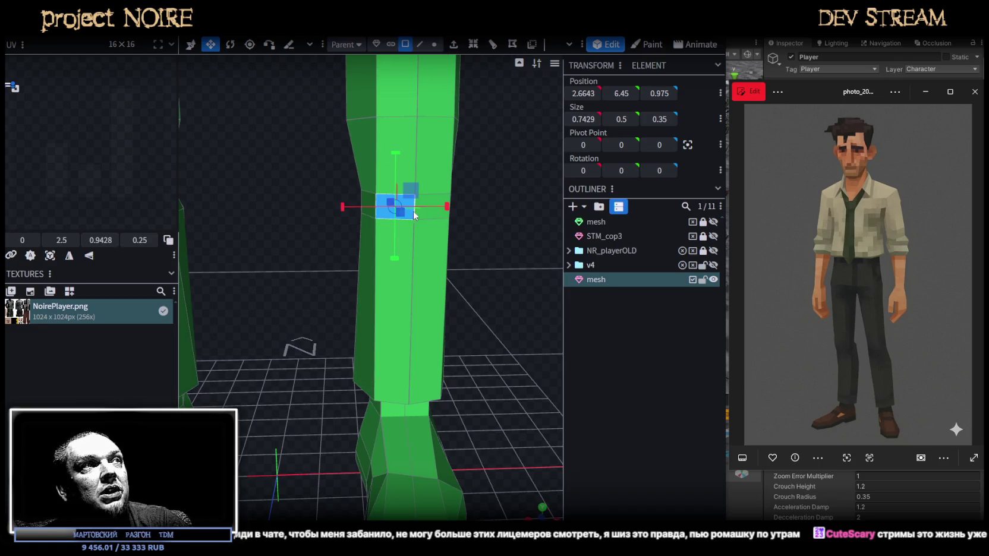
{"action": "mouse_move", "coordinate": [447, 206]}
{"action": "left_mouse_down"}
{"action": "mouse_move", "coordinate": [461, 205]}
{"action": "mouse_move", "coordinate": [474, 225]}
{"action": "mouse_move", "coordinate": [494, 203]}
{"action": "mouse_move", "coordinate": [396, 199]}
{"action": "mouse_move", "coordinate": [440, 183]}
{"action": "mouse_move", "coordinate": [402, 223]}
{"action": "mouse_move", "coordinate": [443, 202]}
{"action": "mouse_move", "coordinate": [336, 208]}
{"action": "mouse_move", "coordinate": [444, 236]}
{"action": "left_mouse_up"}
Box-select the vertex row across the leg and move it back to Z -0.15
{"action": "scroll", "coordinate": [375, 235], "scroll_direction": "up", "scroll_amount": 3}
{"action": "left_click_drag", "start_coordinate": [375, 235], "coordinate": [369, 249]}
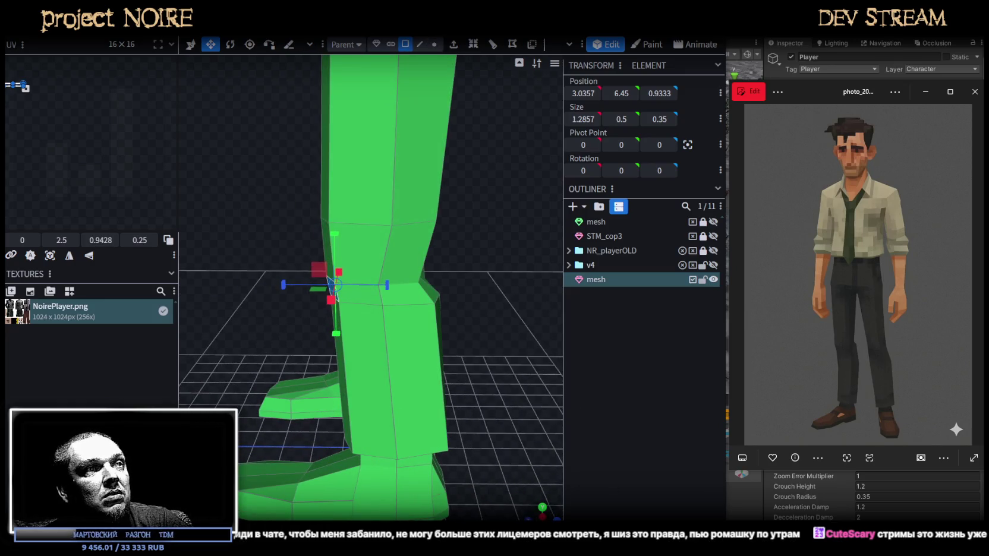
{"action": "key", "text": "KP_1"}
{"action": "scroll", "coordinate": [432, 330], "scroll_direction": "up", "scroll_amount": 2}
{"action": "scroll", "coordinate": [476, 397], "scroll_direction": "up", "scroll_amount": 2}
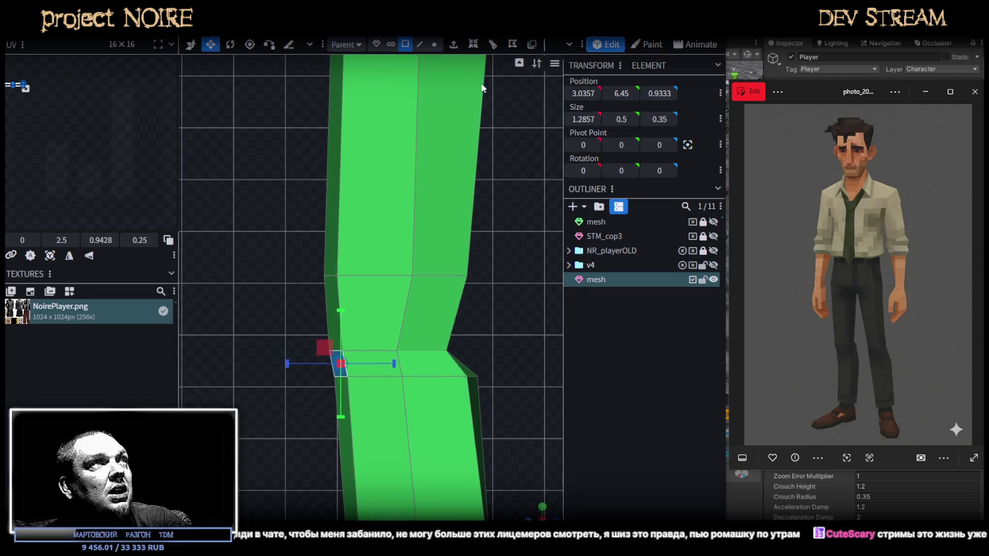
{"action": "left_click", "coordinate": [433, 44]}
{"action": "left_click_drag", "start_coordinate": [368, 205], "coordinate": [441, 326]}
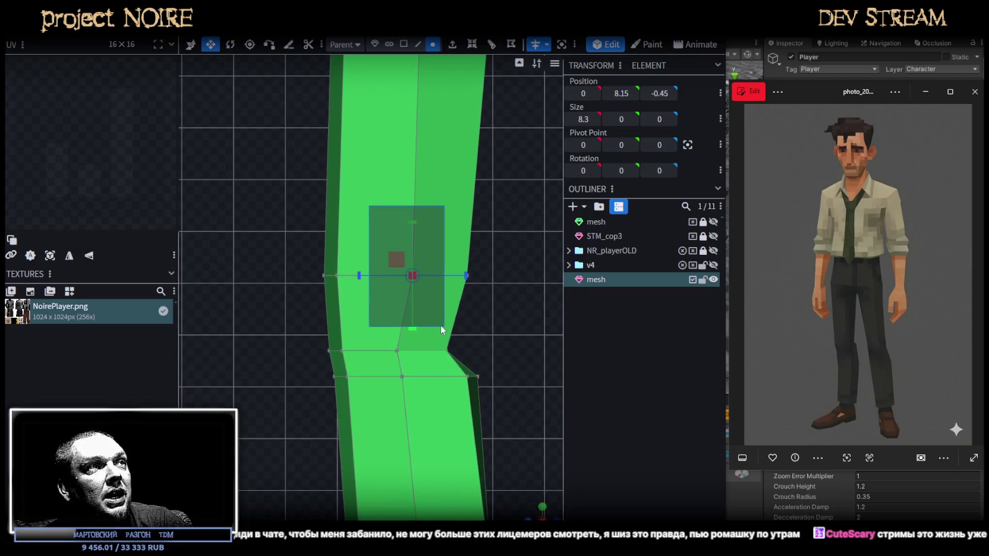
{"action": "key", "text": "v"}
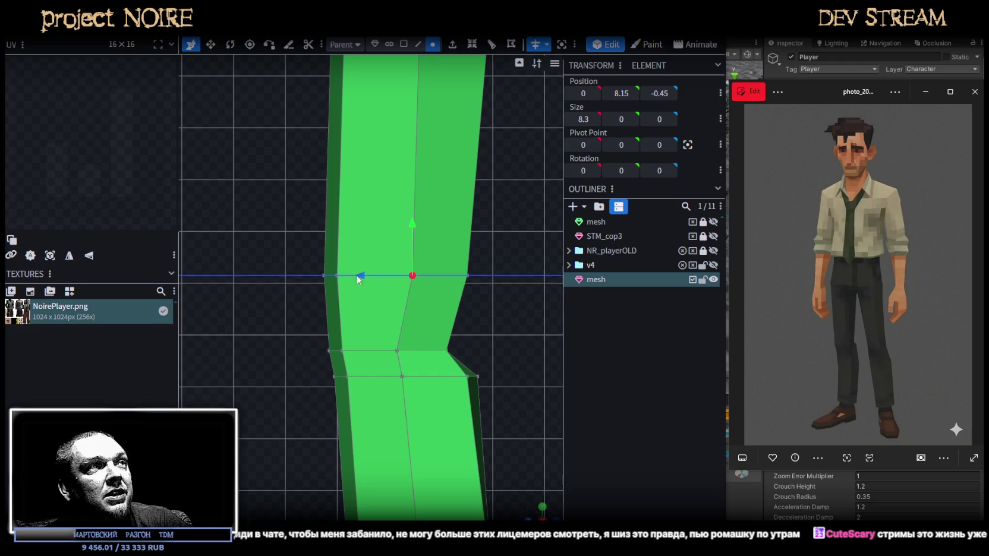
{"action": "left_click_drag", "start_coordinate": [354, 276], "coordinate": [339, 275]}
Nudge the ring's two side vertices outward until they settle at X 3
{"action": "mouse_move", "coordinate": [356, 285]}
{"action": "middle_mouse_down"}
{"action": "mouse_move", "coordinate": [422, 327]}
{"action": "mouse_move", "coordinate": [443, 321]}
{"action": "middle_mouse_up"}
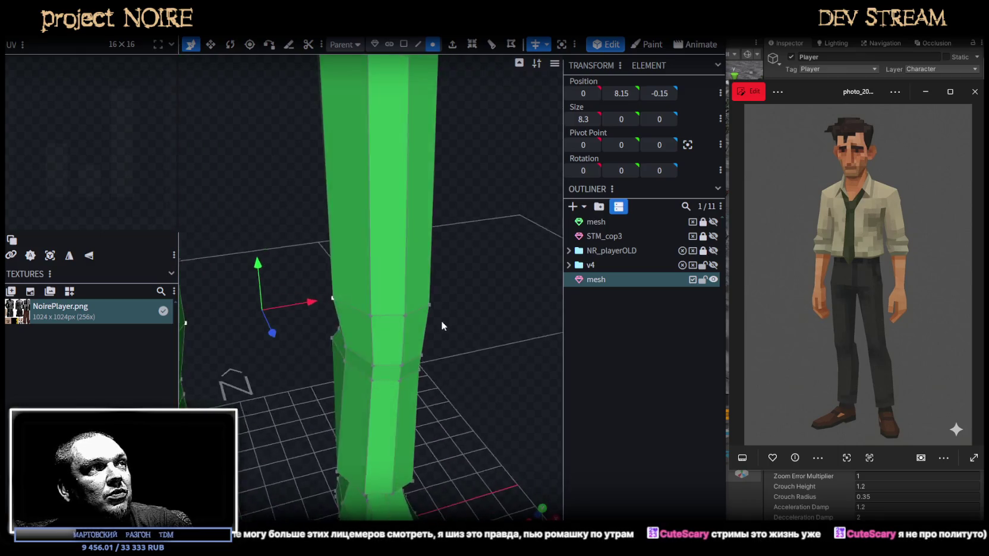
{"action": "left_click", "coordinate": [333, 295]}
{"action": "mouse_move", "coordinate": [333, 296]}
{"action": "middle_mouse_down"}
{"action": "mouse_move", "coordinate": [452, 304]}
{"action": "mouse_move", "coordinate": [477, 372]}
{"action": "mouse_move", "coordinate": [465, 337]}
{"action": "middle_mouse_up"}
{"action": "left_click", "coordinate": [453, 301], "text": "shift"}
{"action": "key", "text": "v"}
{"action": "key", "text": "v"}
{"action": "left_click_drag", "start_coordinate": [454, 322], "coordinate": [451, 312]}
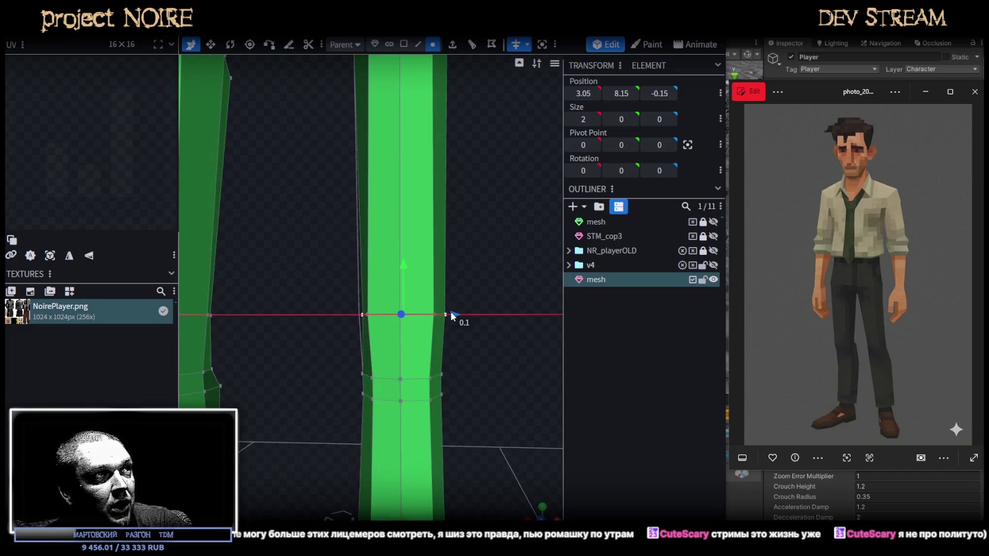
{"action": "middle_click_drag", "start_coordinate": [450, 311], "coordinate": [517, 406]}
{"action": "left_click_drag", "start_coordinate": [453, 305], "coordinate": [447, 309]}
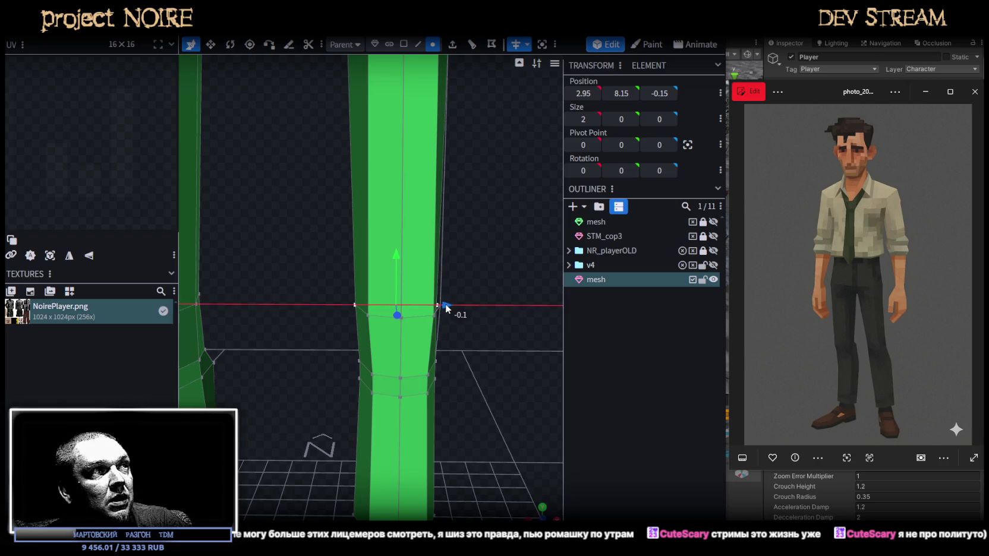
{"action": "mouse_move", "coordinate": [524, 421]}
{"action": "middle_mouse_down"}
{"action": "mouse_move", "coordinate": [408, 381]}
{"action": "mouse_move", "coordinate": [522, 421]}
{"action": "middle_mouse_up"}
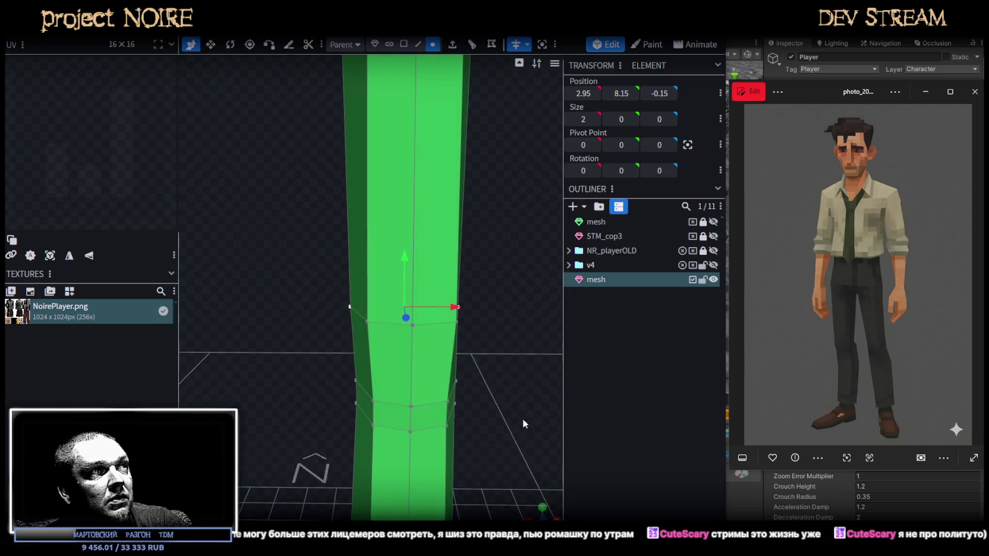
{"action": "left_click_drag", "start_coordinate": [454, 307], "coordinate": [454, 310]}
{"action": "middle_click_drag", "start_coordinate": [489, 396], "coordinate": [491, 402]}
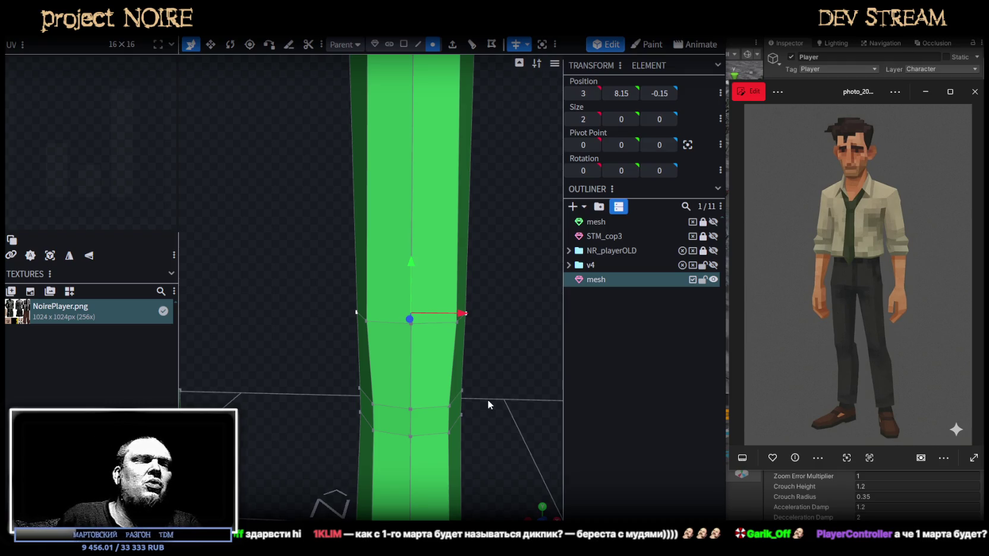
{"action": "scroll", "coordinate": [507, 341], "scroll_direction": "up", "scroll_amount": 2}
{"action": "left_click_drag", "start_coordinate": [507, 346], "coordinate": [369, 315]}
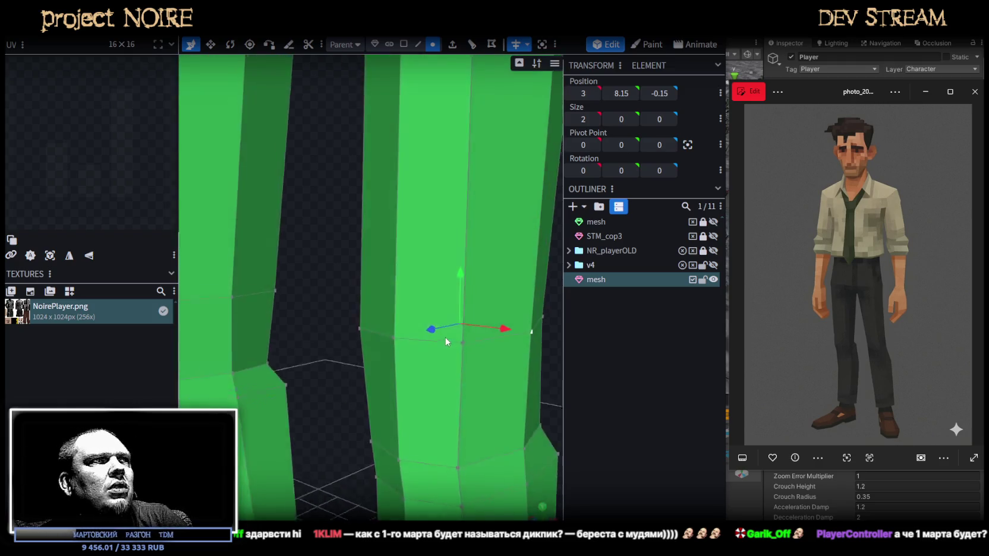
{"action": "left_click", "coordinate": [365, 319]}
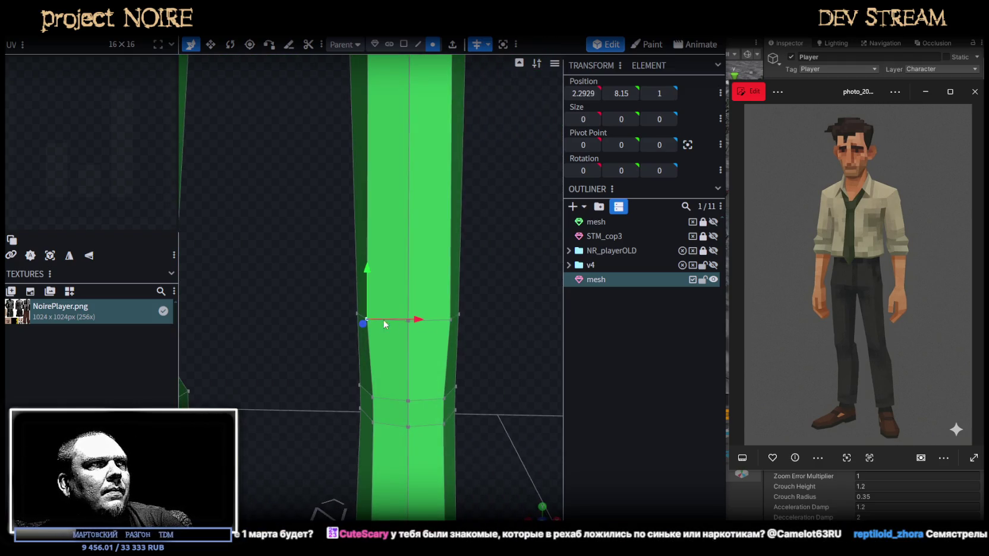
{"action": "left_click", "coordinate": [451, 324], "text": "shift"}
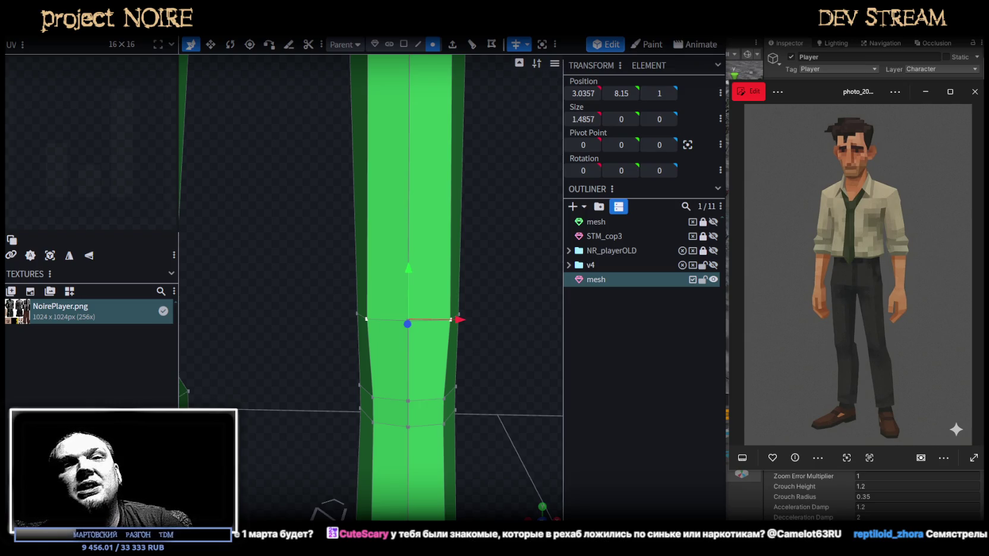
{"action": "mouse_move", "coordinate": [519, 428]}
{"action": "left_mouse_down"}
{"action": "mouse_move", "coordinate": [498, 446]}
{"action": "mouse_move", "coordinate": [487, 437]}
{"action": "mouse_move", "coordinate": [512, 421]}
{"action": "left_mouse_up"}
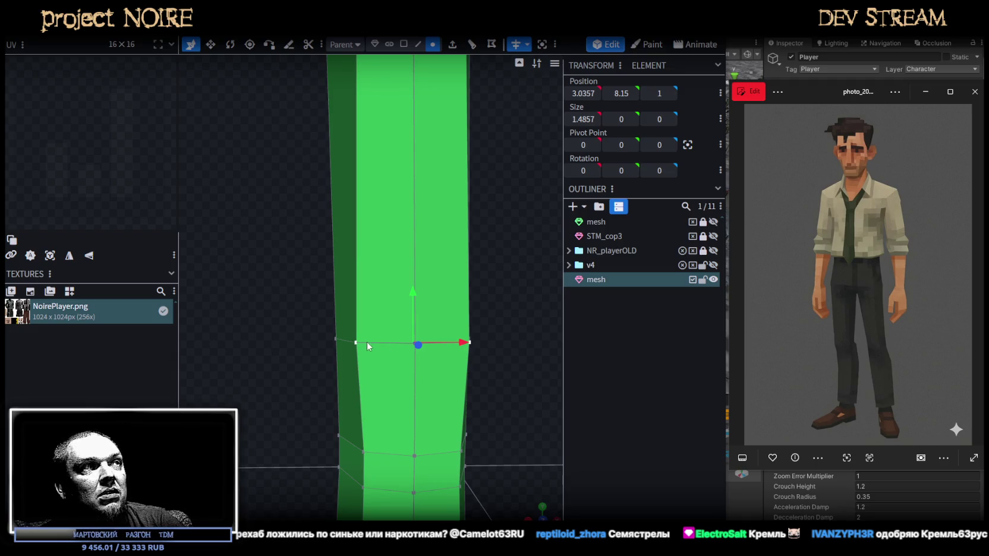
{"action": "mouse_move", "coordinate": [453, 381]}
{"action": "left_mouse_down"}
{"action": "mouse_move", "coordinate": [493, 420]}
{"action": "mouse_move", "coordinate": [485, 417]}
{"action": "left_mouse_up"}
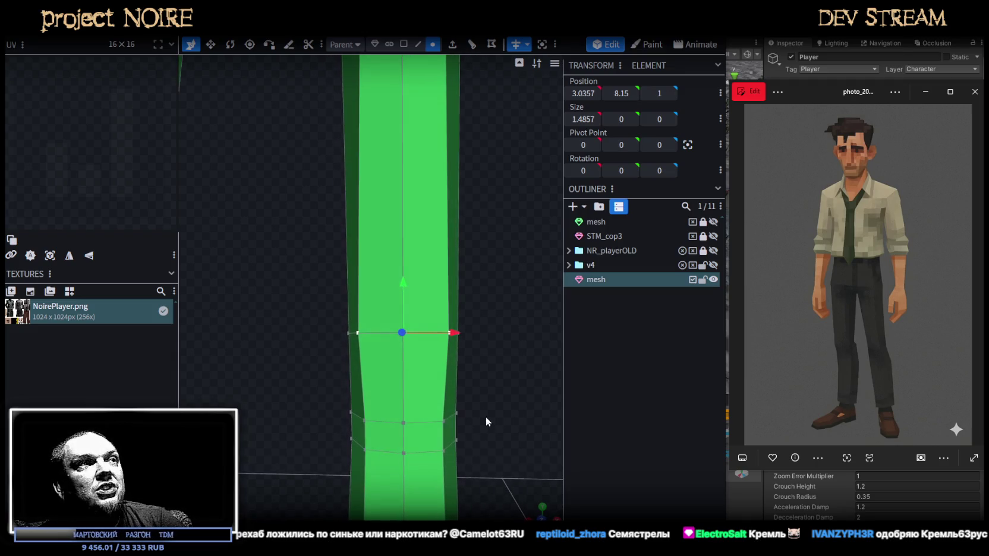
{"action": "key", "text": "v"}
{"action": "left_click_drag", "start_coordinate": [458, 341], "coordinate": [455, 341]}
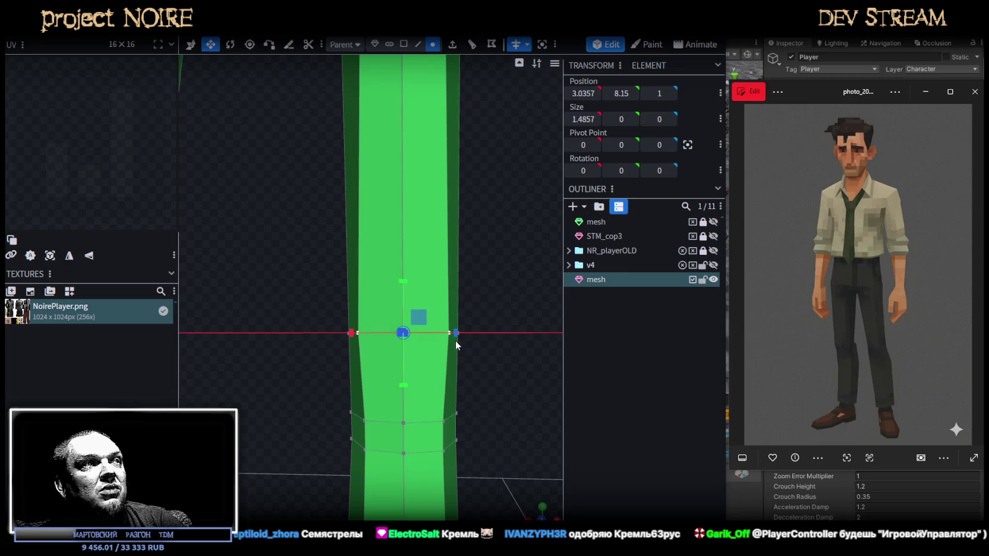
{"action": "mouse_move", "coordinate": [495, 404]}
{"action": "left_mouse_down"}
{"action": "mouse_move", "coordinate": [374, 415]}
{"action": "mouse_move", "coordinate": [491, 403]}
{"action": "left_mouse_up"}
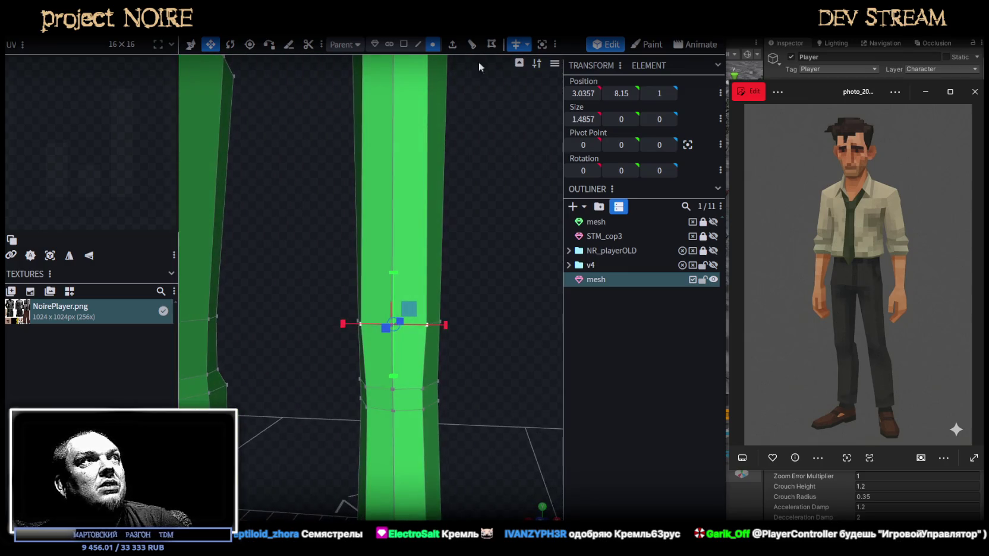
{"action": "left_click", "coordinate": [418, 44]}
{"action": "left_click", "coordinate": [440, 359]}
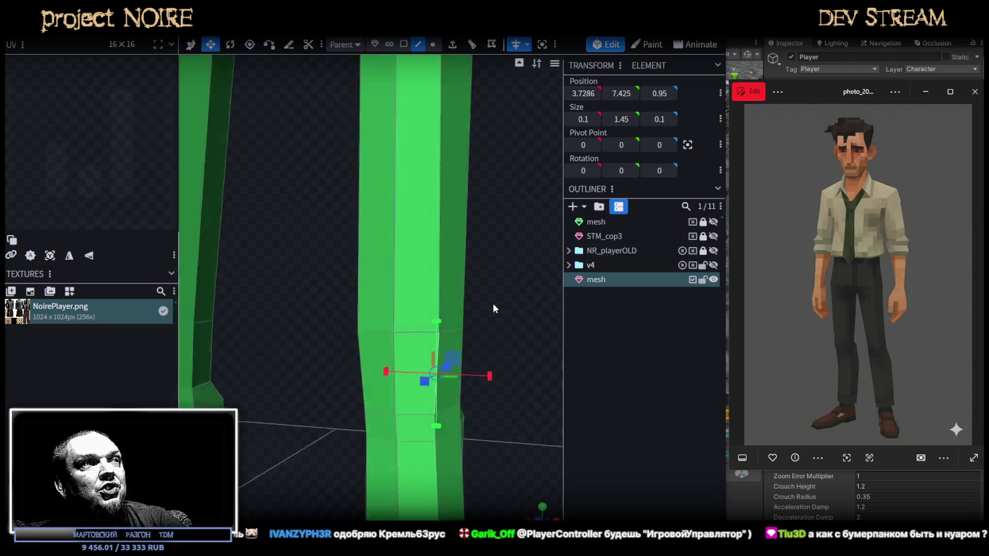
Undo a stray extrusion and add a loop cut around the leg with Cuts set to 2
{"action": "scroll", "coordinate": [431, 300], "scroll_direction": "up", "scroll_amount": 3}
{"action": "left_click_drag", "start_coordinate": [430, 299], "coordinate": [437, 298]}
{"action": "mouse_move", "coordinate": [464, 72]}
{"action": "left_mouse_down"}
{"action": "mouse_move", "coordinate": [497, 134]}
{"action": "mouse_move", "coordinate": [485, 152]}
{"action": "mouse_move", "coordinate": [499, 166]}
{"action": "left_mouse_up"}
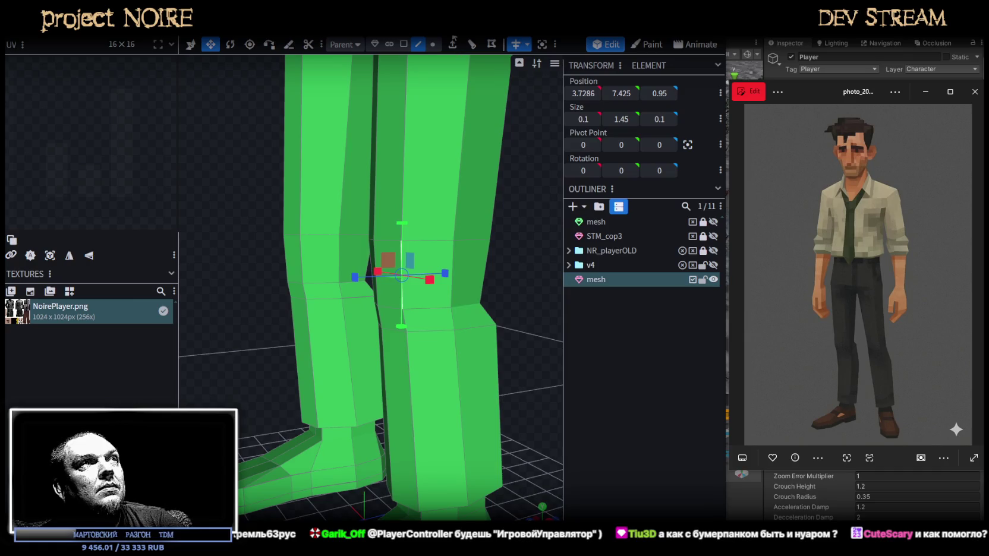
{"action": "key", "text": "e"}
{"action": "key", "text": "ctrl+z"}
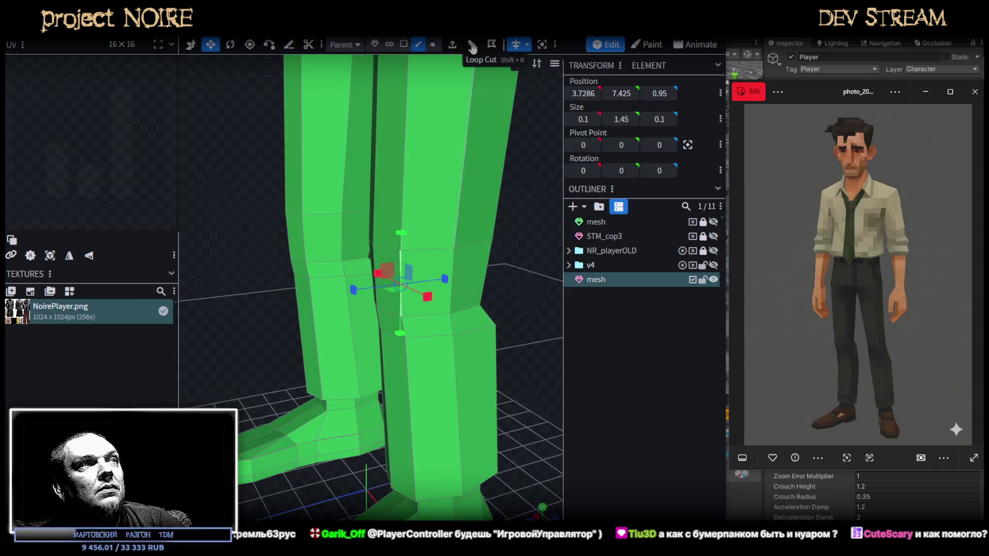
{"action": "left_click", "coordinate": [472, 44]}
{"action": "mouse_move", "coordinate": [484, 220]}
{"action": "left_mouse_down"}
{"action": "mouse_move", "coordinate": [455, 219]}
{"action": "mouse_move", "coordinate": [491, 98]}
{"action": "left_mouse_up"}
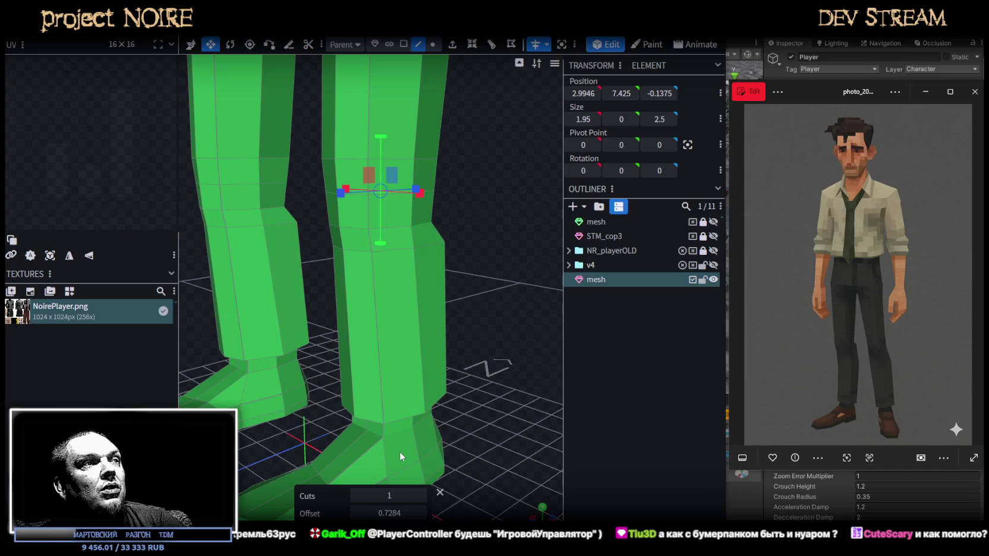
{"action": "left_click", "coordinate": [421, 497]}
{"action": "mouse_move", "coordinate": [454, 345]}
{"action": "left_mouse_down"}
{"action": "mouse_move", "coordinate": [439, 297]}
{"action": "mouse_move", "coordinate": [529, 290]}
{"action": "mouse_move", "coordinate": [460, 322]}
{"action": "left_mouse_up"}
{"action": "key", "text": "KP_1"}
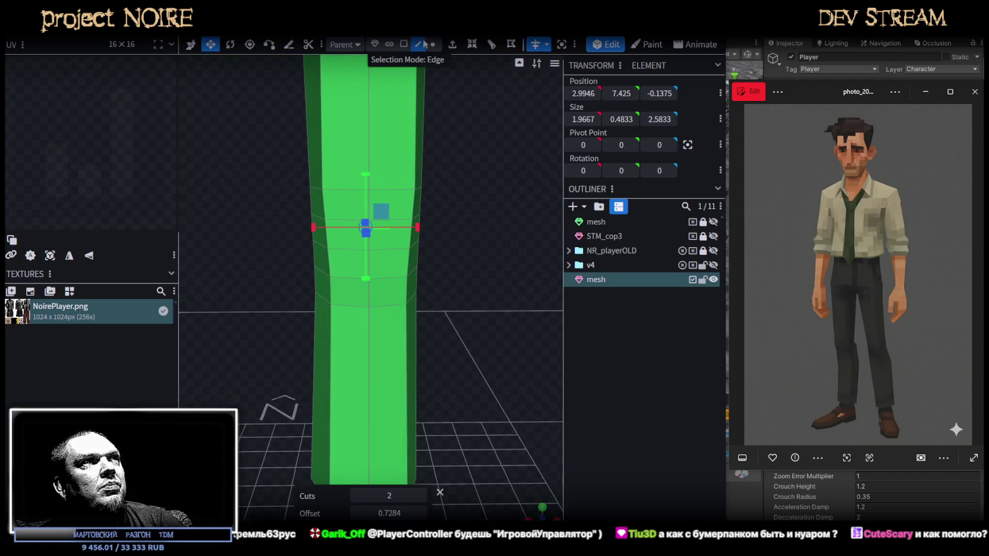
Widen the new middle ring by scaling its opposite vertices along X
{"action": "left_click", "coordinate": [409, 262]}
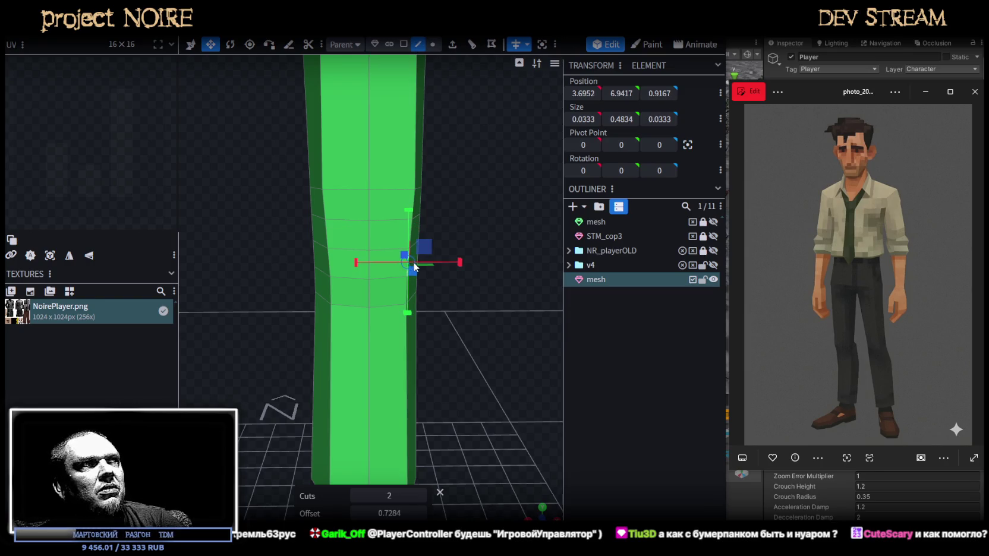
{"action": "left_click", "coordinate": [326, 271], "text": "shift"}
{"action": "left_click_drag", "start_coordinate": [420, 266], "coordinate": [427, 264]}
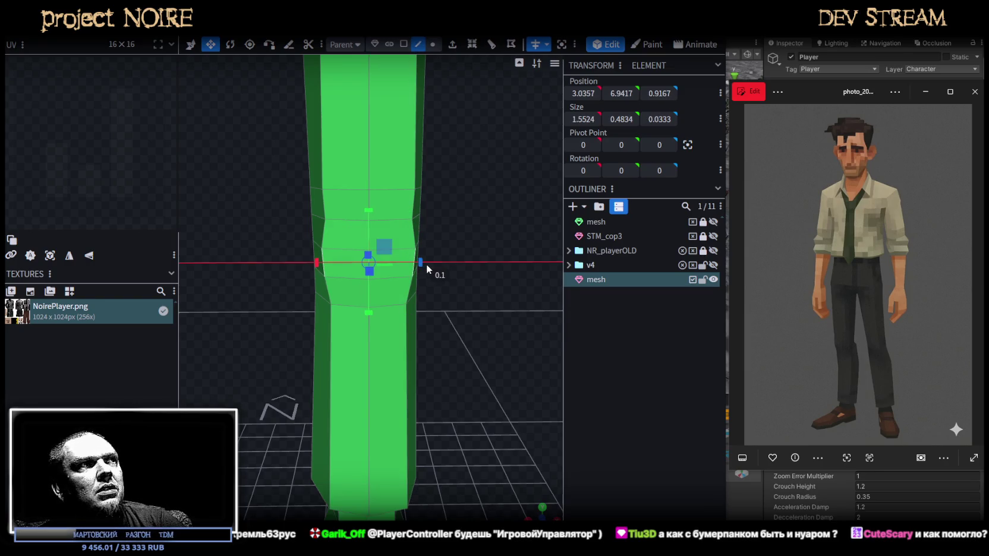
{"action": "left_click_drag", "start_coordinate": [516, 258], "coordinate": [377, 269]}
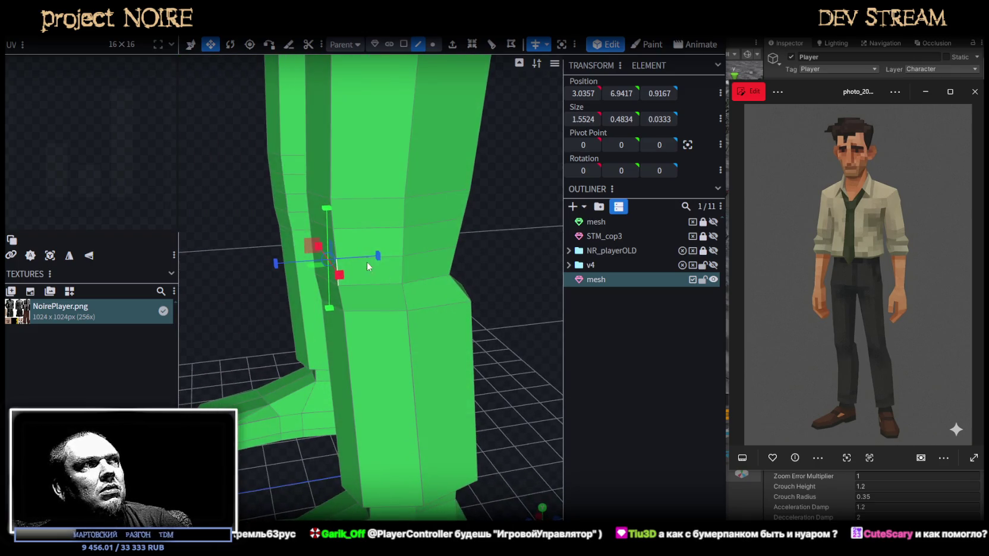
{"action": "left_click", "coordinate": [258, 420]}
{"action": "left_click_drag", "start_coordinate": [351, 268], "coordinate": [407, 107]}
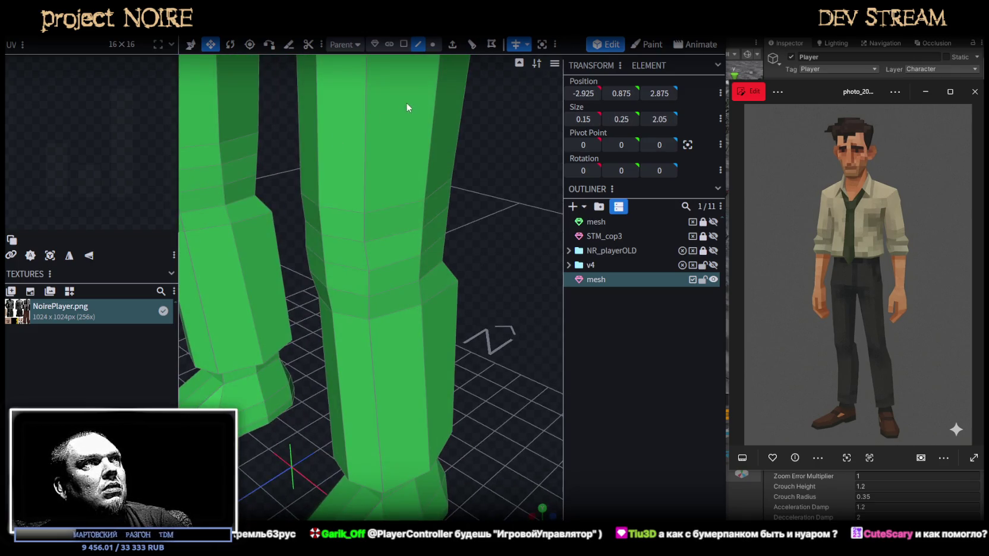
Push two adjacent faces of the new ring outward by 0.1
{"action": "left_click", "coordinate": [403, 43]}
{"action": "left_click", "coordinate": [324, 273]}
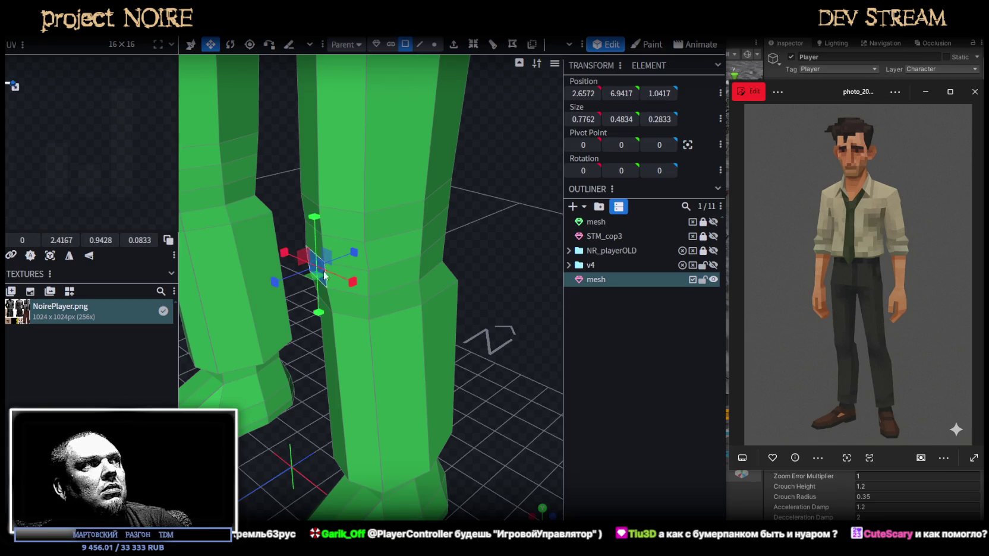
{"action": "left_click", "coordinate": [364, 274], "text": "shift"}
{"action": "key", "text": "v"}
{"action": "left_click_drag", "start_coordinate": [293, 283], "coordinate": [291, 287]}
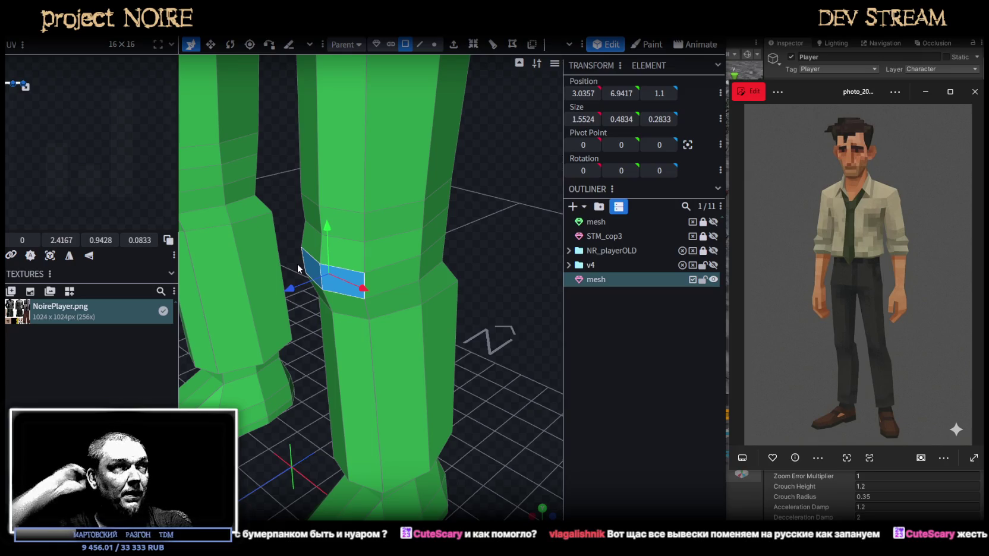
{"action": "key", "text": "KP_Decimal"}
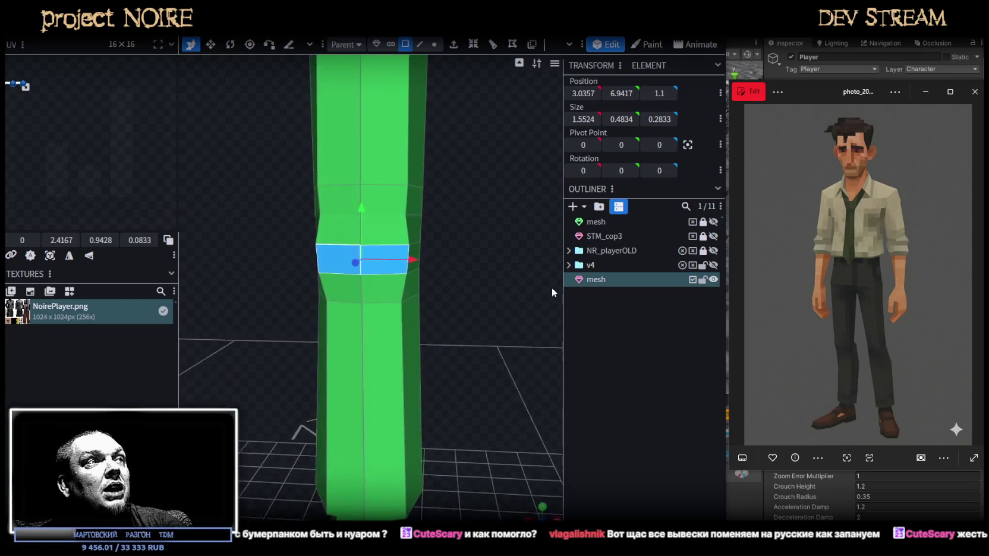
Scale the left and right ring vertices apart to widen the leg ring
{"action": "left_click", "coordinate": [433, 45]}
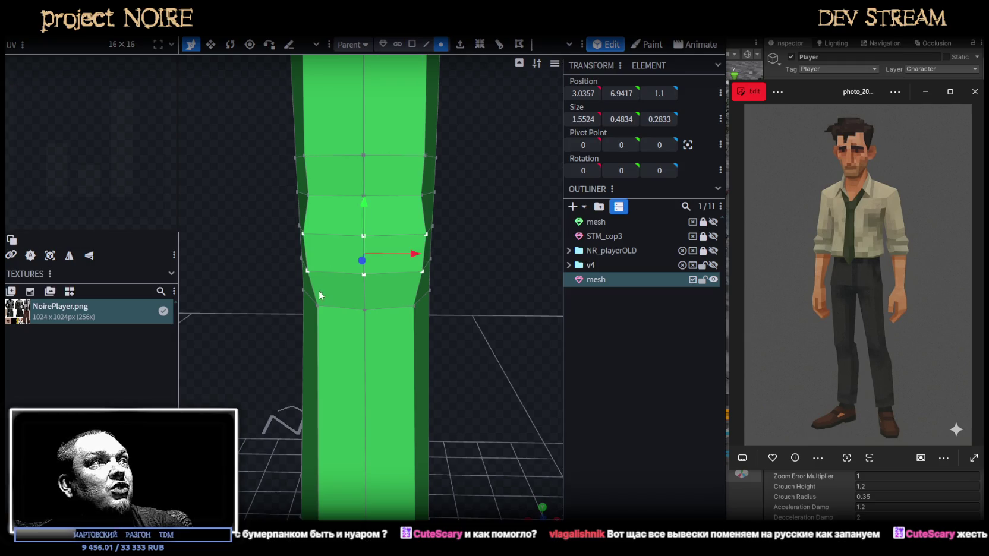
{"action": "left_click", "coordinate": [308, 271]}
{"action": "left_click", "coordinate": [420, 272], "text": "shift"}
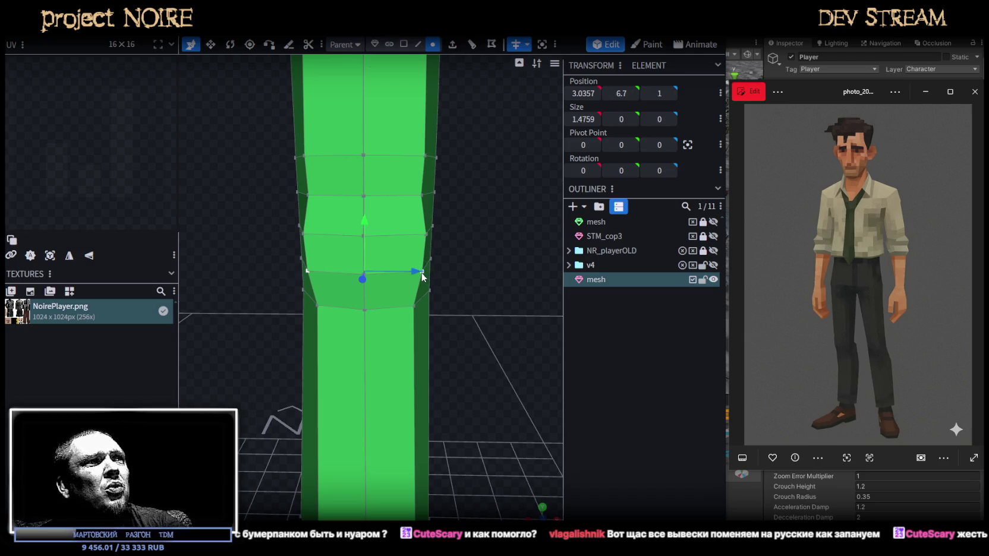
{"action": "key", "text": "s"}
{"action": "mouse_move", "coordinate": [418, 275]}
{"action": "left_mouse_down"}
{"action": "mouse_move", "coordinate": [426, 275]}
{"action": "mouse_move", "coordinate": [410, 275]}
{"action": "left_mouse_up"}
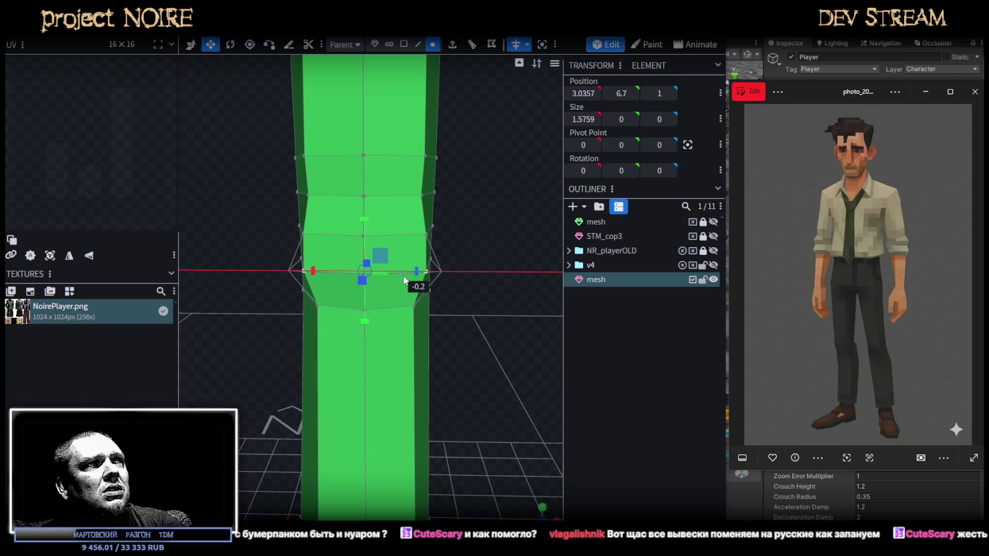
Select a different edge ring on the leg and narrow it
{"action": "mouse_move", "coordinate": [477, 273]}
{"action": "left_mouse_down"}
{"action": "mouse_move", "coordinate": [387, 277]}
{"action": "mouse_move", "coordinate": [512, 258]}
{"action": "mouse_move", "coordinate": [497, 276]}
{"action": "mouse_move", "coordinate": [463, 279]}
{"action": "mouse_move", "coordinate": [223, 270]}
{"action": "mouse_move", "coordinate": [361, 285]}
{"action": "mouse_move", "coordinate": [468, 266]}
{"action": "mouse_move", "coordinate": [484, 248]}
{"action": "left_mouse_up"}
{"action": "mouse_move", "coordinate": [437, 221]}
{"action": "left_mouse_down"}
{"action": "mouse_move", "coordinate": [512, 290]}
{"action": "mouse_move", "coordinate": [281, 239]}
{"action": "left_mouse_up"}
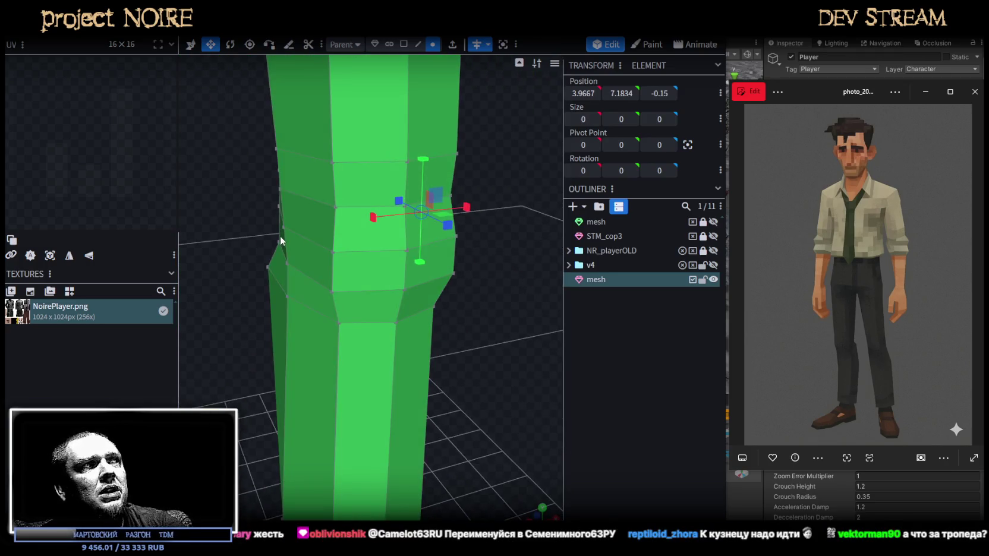
{"action": "left_click", "coordinate": [281, 239]}
{"action": "mouse_move", "coordinate": [516, 308]}
{"action": "left_mouse_down"}
{"action": "mouse_move", "coordinate": [462, 314]}
{"action": "mouse_move", "coordinate": [440, 268]}
{"action": "left_mouse_up"}
{"action": "mouse_move", "coordinate": [420, 220]}
{"action": "left_mouse_down"}
{"action": "mouse_move", "coordinate": [403, 221]}
{"action": "mouse_move", "coordinate": [430, 216]}
{"action": "mouse_move", "coordinate": [299, 243]}
{"action": "mouse_move", "coordinate": [338, 247]}
{"action": "left_mouse_up"}
Move the inner knee edge back in depth and rotate it to flatten it
{"action": "left_click", "coordinate": [418, 44]}
{"action": "left_click", "coordinate": [448, 258]}
{"action": "left_click_drag", "start_coordinate": [449, 257], "coordinate": [303, 245]}
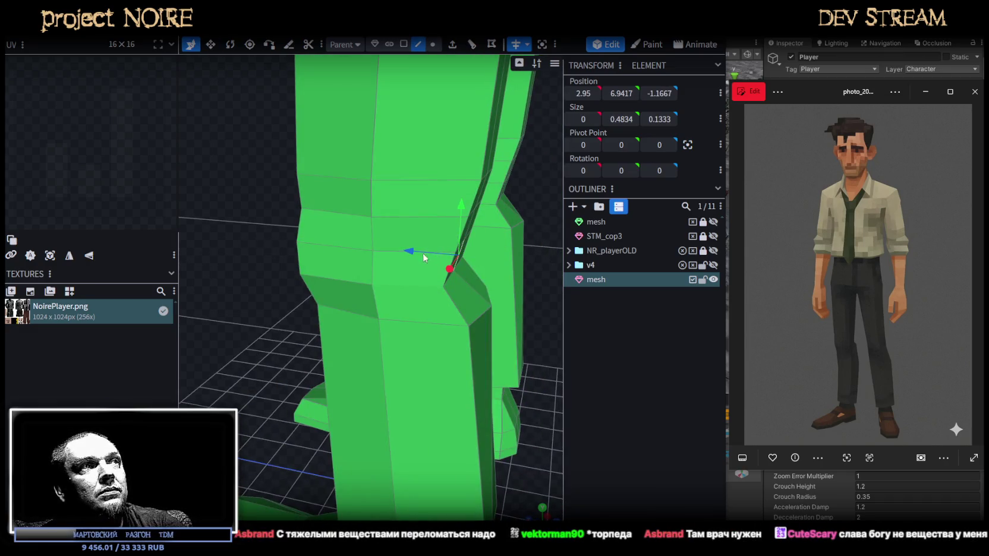
{"action": "mouse_move", "coordinate": [422, 253]}
{"action": "left_mouse_down"}
{"action": "mouse_move", "coordinate": [477, 340]}
{"action": "mouse_move", "coordinate": [494, 345]}
{"action": "left_mouse_up"}
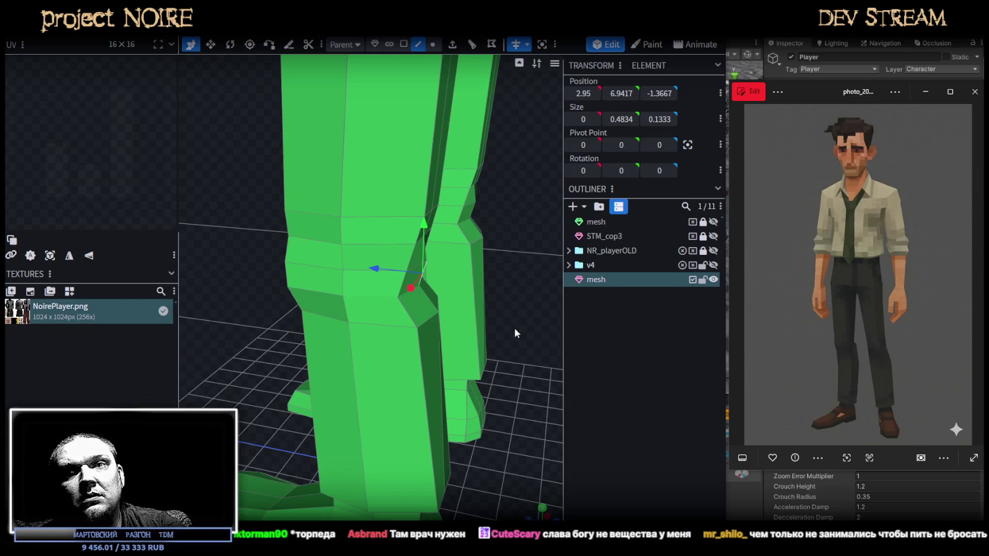
{"action": "scroll", "coordinate": [525, 331], "scroll_direction": "up", "scroll_amount": 2}
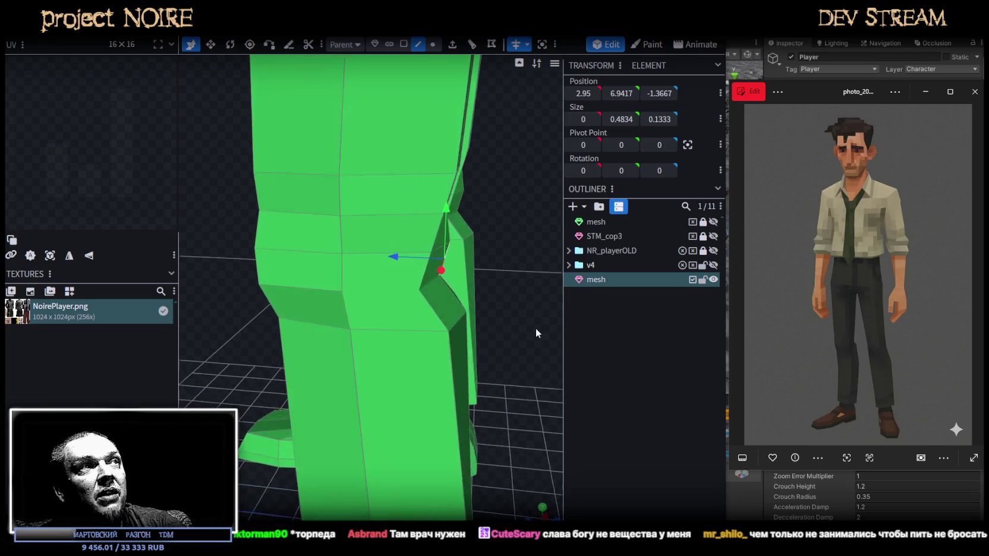
{"action": "scroll", "coordinate": [536, 328], "scroll_direction": "up", "scroll_amount": 2}
{"action": "scroll", "coordinate": [476, 356], "scroll_direction": "down", "scroll_amount": 2}
{"action": "scroll", "coordinate": [487, 339], "scroll_direction": "down", "scroll_amount": 2}
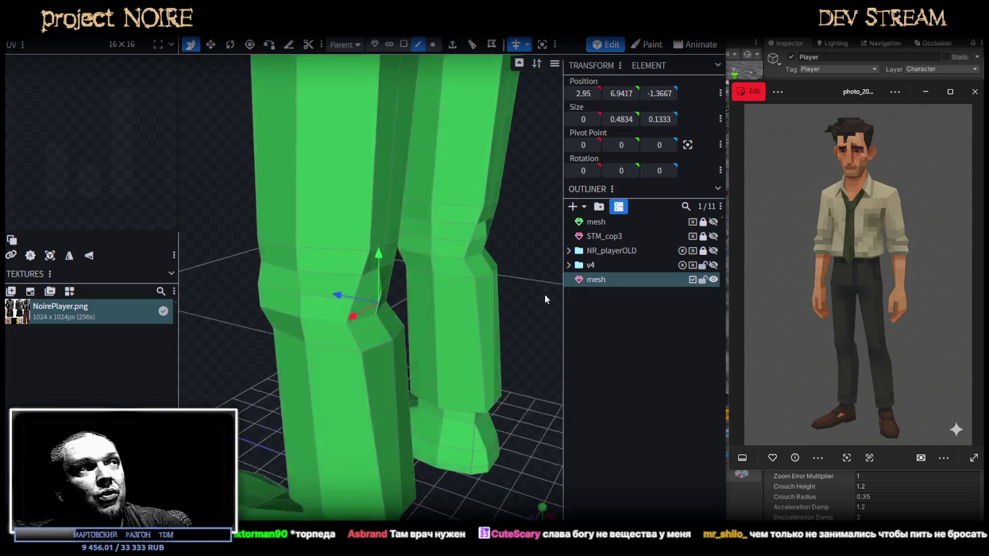
{"action": "key", "text": "r"}
{"action": "left_click_drag", "start_coordinate": [411, 278], "coordinate": [404, 267]}
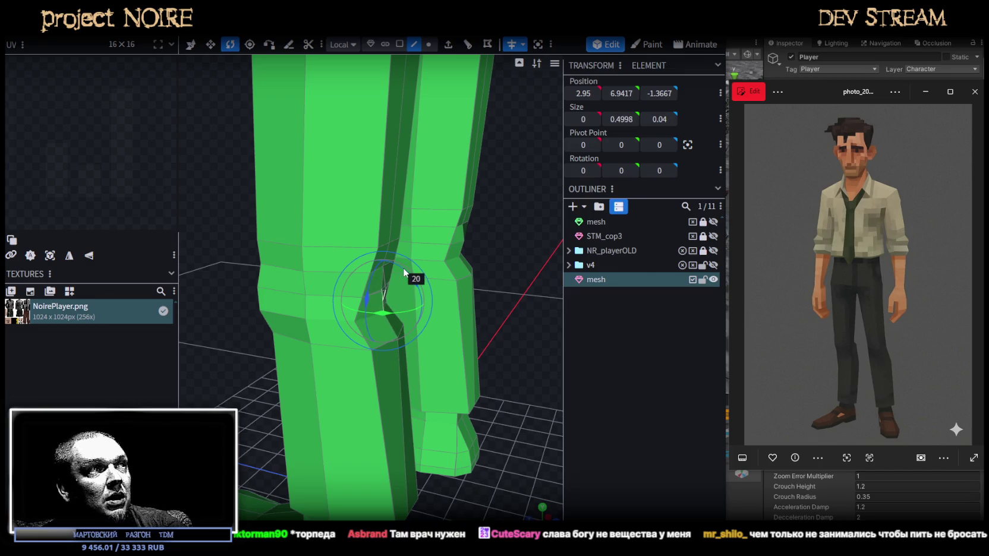
{"action": "mouse_move", "coordinate": [509, 388]}
{"action": "left_mouse_down"}
{"action": "mouse_move", "coordinate": [534, 364]}
{"action": "mouse_move", "coordinate": [535, 379]}
{"action": "left_mouse_up"}
{"action": "scroll", "coordinate": [535, 378], "scroll_direction": "up", "scroll_amount": 2}
Push two inner knee vertices 0.2 back in depth to crease the bend
{"action": "left_click", "coordinate": [428, 44]}
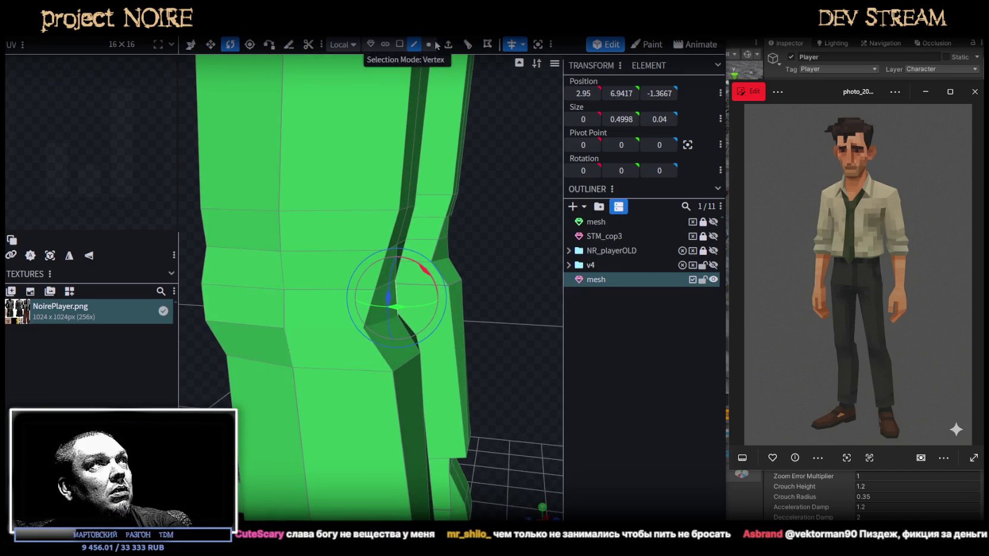
{"action": "left_click", "coordinate": [286, 326]}
{"action": "left_click", "coordinate": [379, 332]}
{"action": "mouse_move", "coordinate": [487, 349]}
{"action": "left_mouse_down"}
{"action": "mouse_move", "coordinate": [421, 342]}
{"action": "mouse_move", "coordinate": [393, 312]}
{"action": "mouse_move", "coordinate": [575, 360]}
{"action": "mouse_move", "coordinate": [494, 350]}
{"action": "left_mouse_up"}
{"action": "left_click", "coordinate": [392, 312], "text": "shift"}
{"action": "key", "text": "v"}
{"action": "left_click_drag", "start_coordinate": [349, 319], "coordinate": [348, 319]}
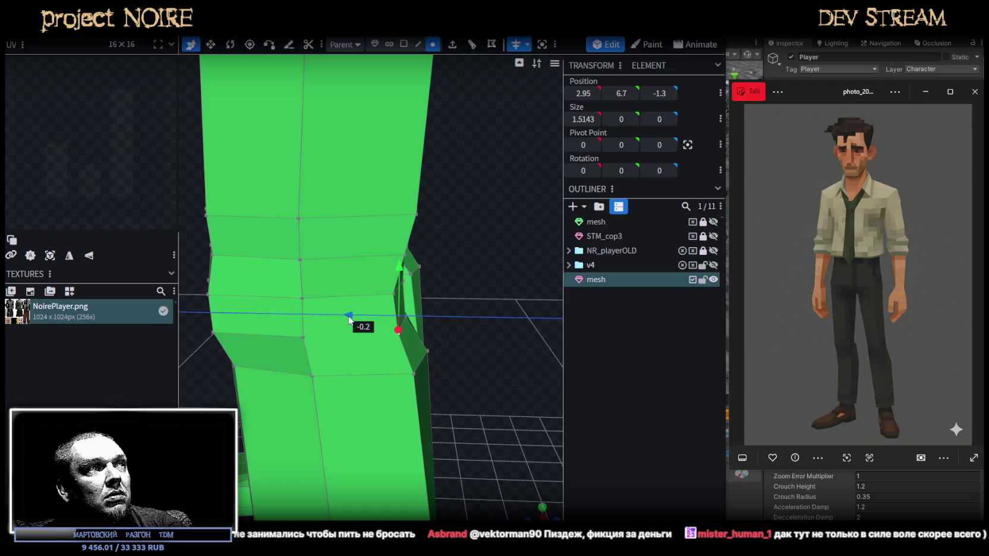
Nudge the bottom ankle edge 0.1 sideways
{"action": "mouse_move", "coordinate": [496, 337]}
{"action": "left_mouse_down"}
{"action": "mouse_move", "coordinate": [386, 333]}
{"action": "mouse_move", "coordinate": [361, 350]}
{"action": "mouse_move", "coordinate": [495, 338]}
{"action": "mouse_move", "coordinate": [352, 369]}
{"action": "mouse_move", "coordinate": [337, 356]}
{"action": "mouse_move", "coordinate": [367, 317]}
{"action": "mouse_move", "coordinate": [441, 346]}
{"action": "mouse_move", "coordinate": [365, 372]}
{"action": "left_mouse_up"}
{"action": "left_click", "coordinate": [365, 373]}
{"action": "left_click_drag", "start_coordinate": [459, 357], "coordinate": [403, 395]}
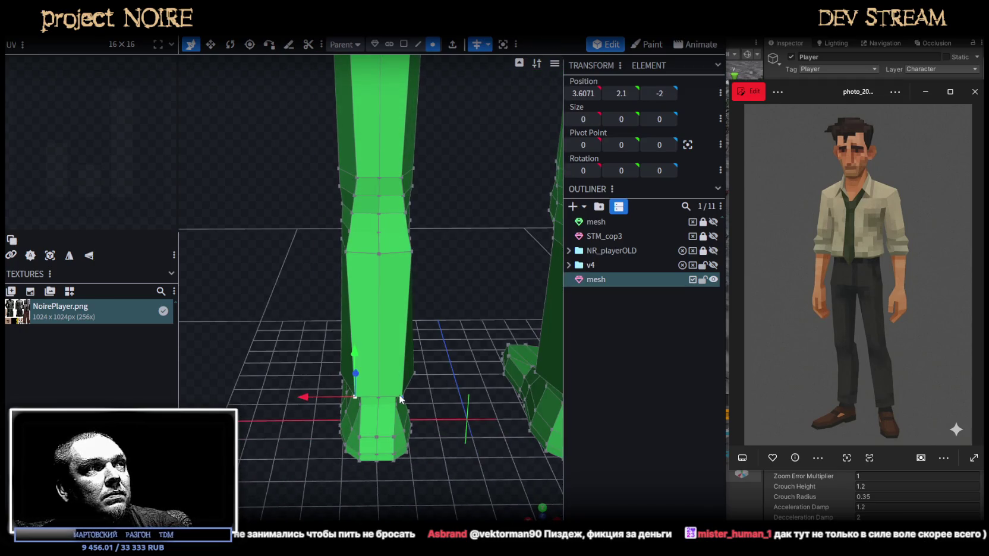
{"action": "key", "text": "v"}
{"action": "left_click", "coordinate": [402, 397]}
{"action": "left_click_drag", "start_coordinate": [431, 395], "coordinate": [497, 327]}
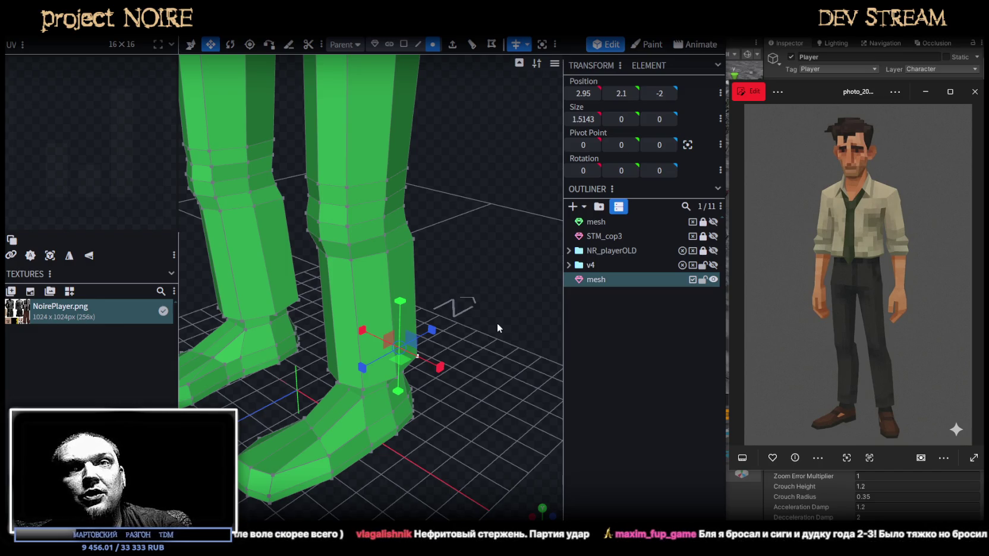
Move one knee ring vertex 0.1 inward along X
{"action": "mouse_move", "coordinate": [497, 323]}
{"action": "left_mouse_down"}
{"action": "mouse_move", "coordinate": [462, 340]}
{"action": "mouse_move", "coordinate": [486, 321]}
{"action": "mouse_move", "coordinate": [506, 333]}
{"action": "left_mouse_up"}
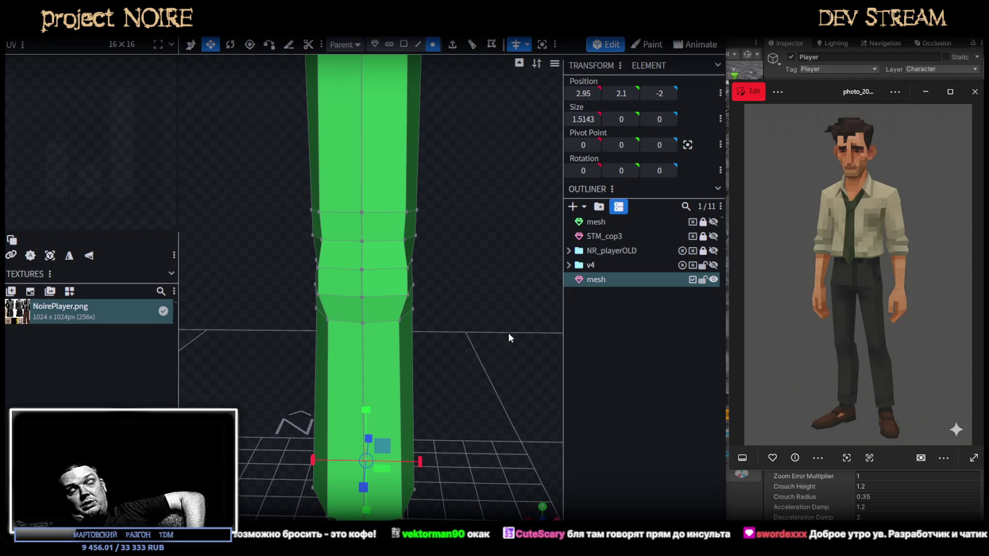
{"action": "mouse_move", "coordinate": [448, 286]}
{"action": "left_mouse_down"}
{"action": "mouse_move", "coordinate": [357, 273]}
{"action": "mouse_move", "coordinate": [359, 300]}
{"action": "mouse_move", "coordinate": [457, 278]}
{"action": "mouse_move", "coordinate": [516, 313]}
{"action": "mouse_move", "coordinate": [494, 414]}
{"action": "mouse_move", "coordinate": [483, 359]}
{"action": "mouse_move", "coordinate": [460, 340]}
{"action": "mouse_move", "coordinate": [485, 232]}
{"action": "left_mouse_up"}
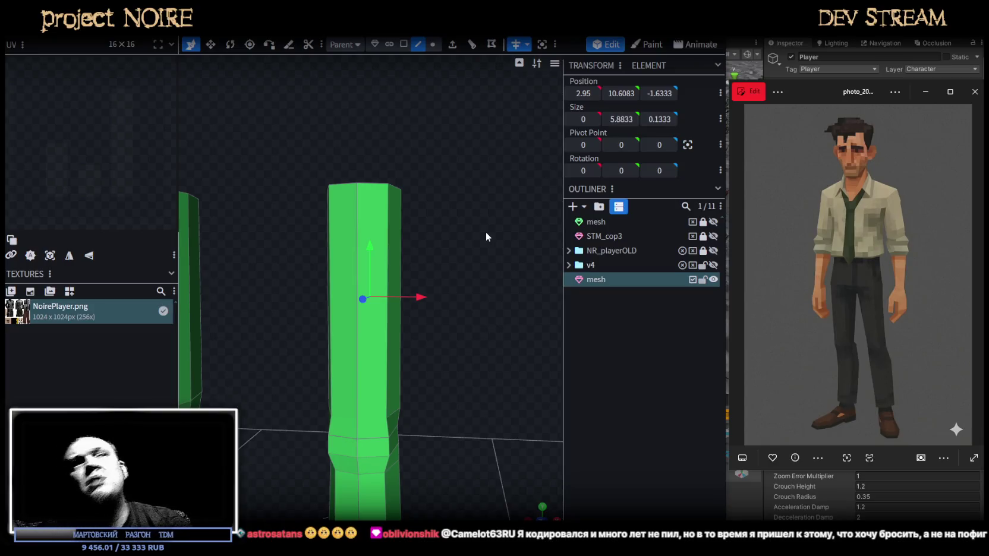
{"action": "scroll", "coordinate": [468, 232], "scroll_direction": "up", "scroll_amount": 2}
{"action": "mouse_move", "coordinate": [467, 231]}
{"action": "left_mouse_down"}
{"action": "mouse_move", "coordinate": [499, 229]}
{"action": "mouse_move", "coordinate": [475, 205]}
{"action": "mouse_move", "coordinate": [484, 260]}
{"action": "mouse_move", "coordinate": [484, 232]}
{"action": "left_mouse_up"}
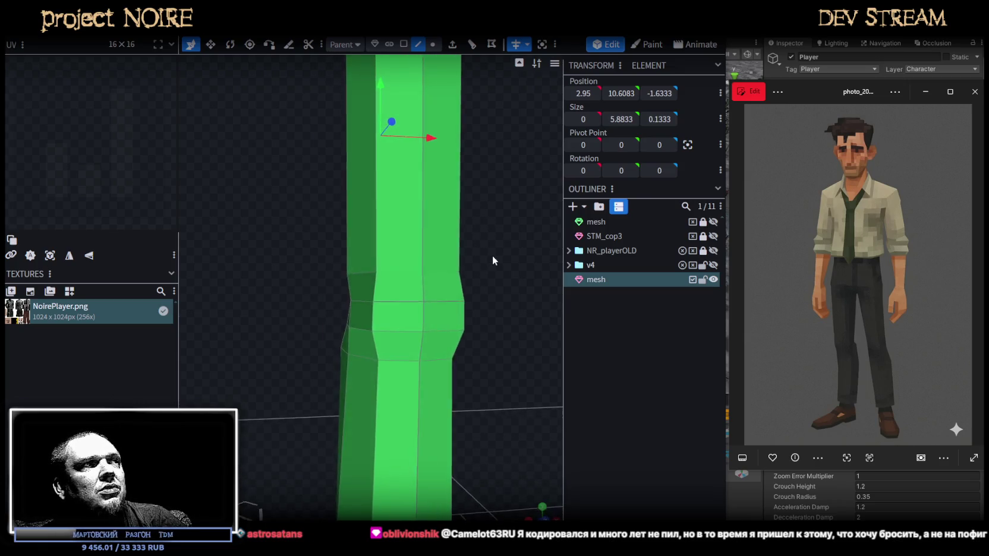
{"action": "mouse_move", "coordinate": [492, 255]}
{"action": "left_mouse_down"}
{"action": "mouse_move", "coordinate": [481, 242]}
{"action": "mouse_move", "coordinate": [525, 264]}
{"action": "mouse_move", "coordinate": [487, 251]}
{"action": "mouse_move", "coordinate": [502, 241]}
{"action": "mouse_move", "coordinate": [492, 232]}
{"action": "left_mouse_up"}
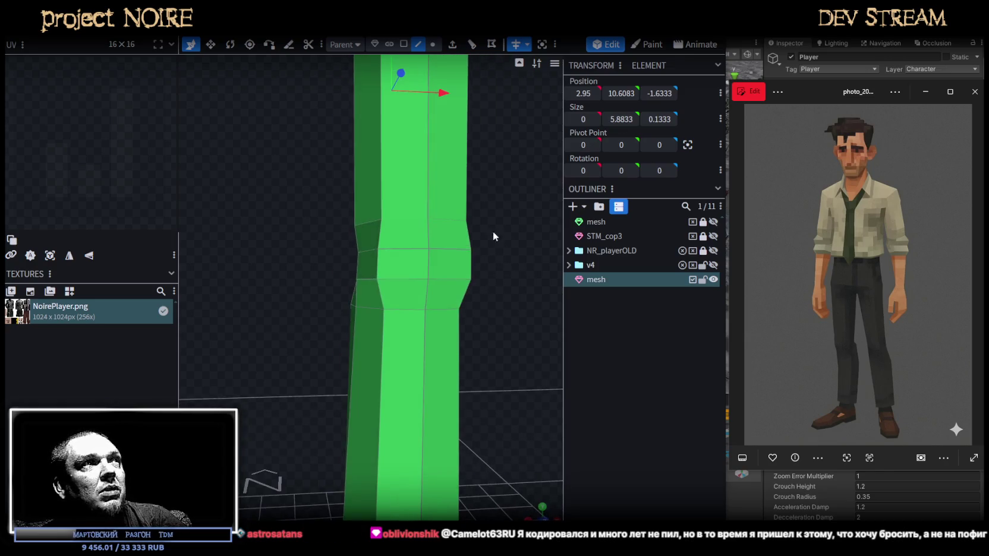
{"action": "left_click", "coordinate": [355, 304]}
{"action": "left_click_drag", "start_coordinate": [406, 307], "coordinate": [506, 310]}
Move the left knee ring vertex 0.1 outward along X
{"action": "left_click", "coordinate": [437, 309]}
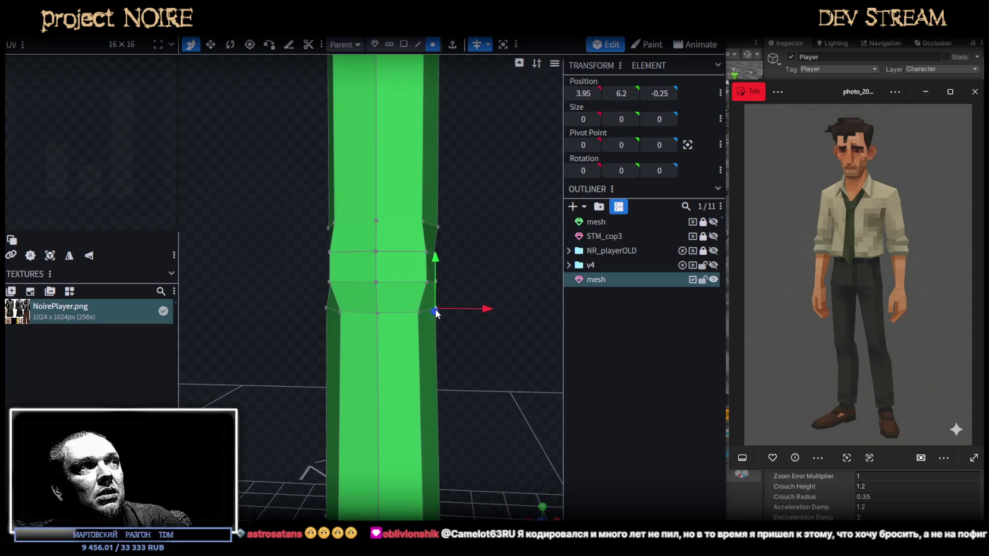
{"action": "left_click_drag", "start_coordinate": [454, 339], "coordinate": [467, 364]}
{"action": "left_click", "coordinate": [340, 318]}
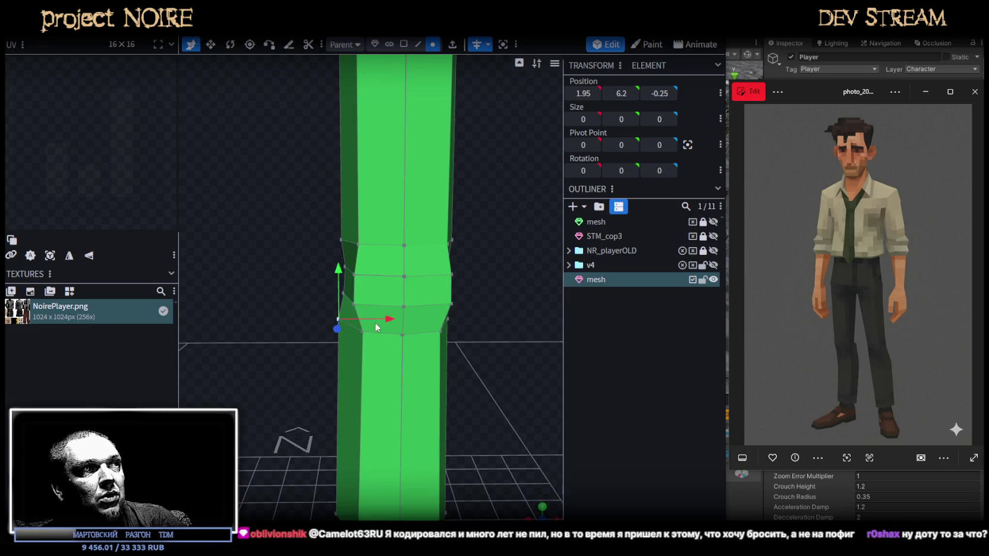
{"action": "left_click_drag", "start_coordinate": [393, 319], "coordinate": [400, 316]}
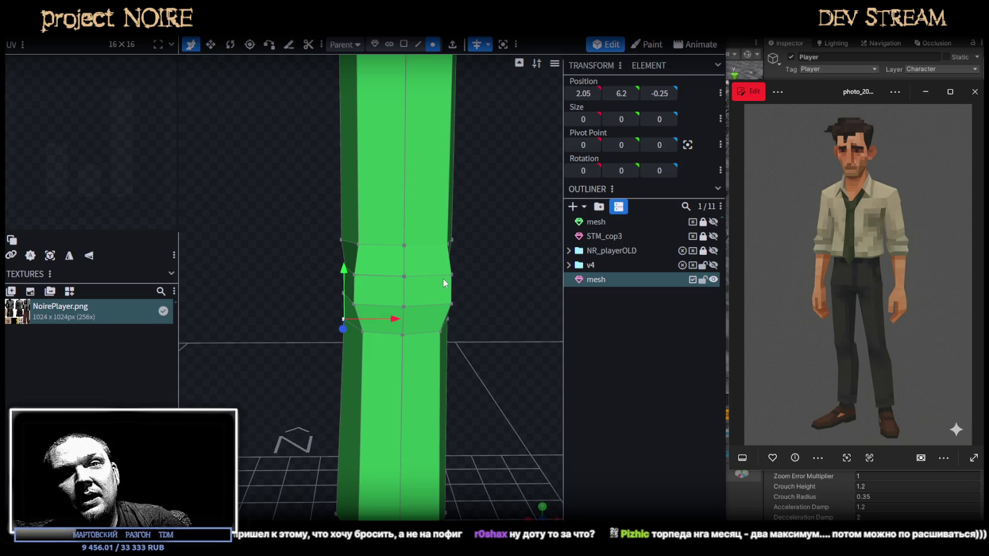
{"action": "left_click_drag", "start_coordinate": [479, 294], "coordinate": [520, 311]}
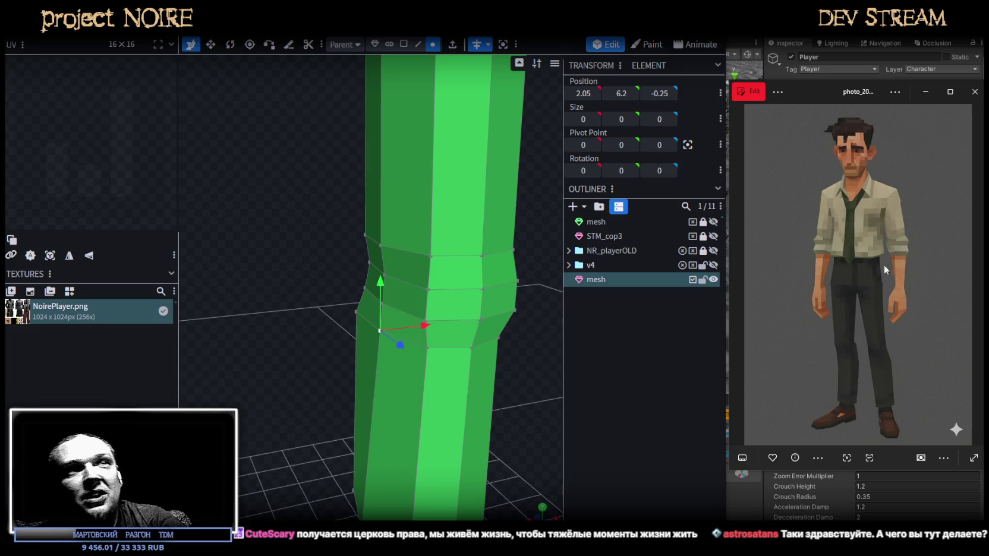
{"action": "scroll", "coordinate": [396, 297], "scroll_direction": "down", "scroll_amount": 5}
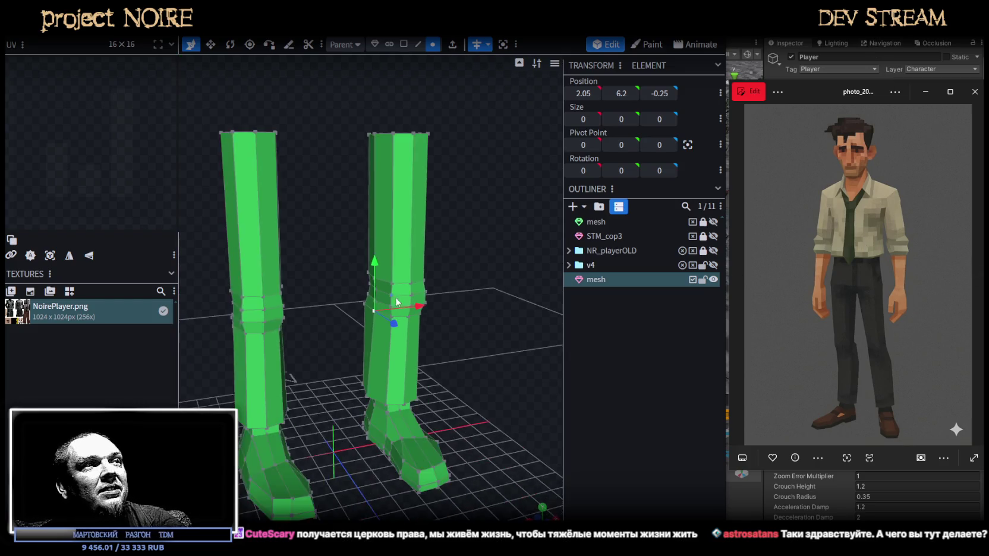
Add a new edge loop around the right leg and slide it up
{"action": "mouse_move", "coordinate": [396, 297]}
{"action": "left_mouse_down"}
{"action": "mouse_move", "coordinate": [436, 262]}
{"action": "mouse_move", "coordinate": [300, 291]}
{"action": "mouse_move", "coordinate": [410, 271]}
{"action": "mouse_move", "coordinate": [403, 41]}
{"action": "left_mouse_up"}
{"action": "scroll", "coordinate": [419, 283], "scroll_direction": "up", "scroll_amount": 3}
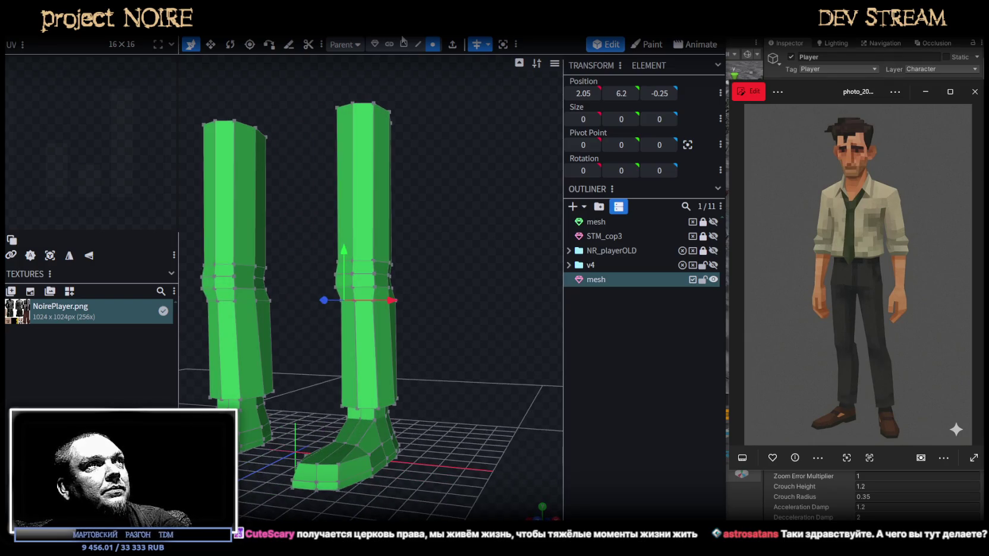
{"action": "left_click", "coordinate": [375, 346]}
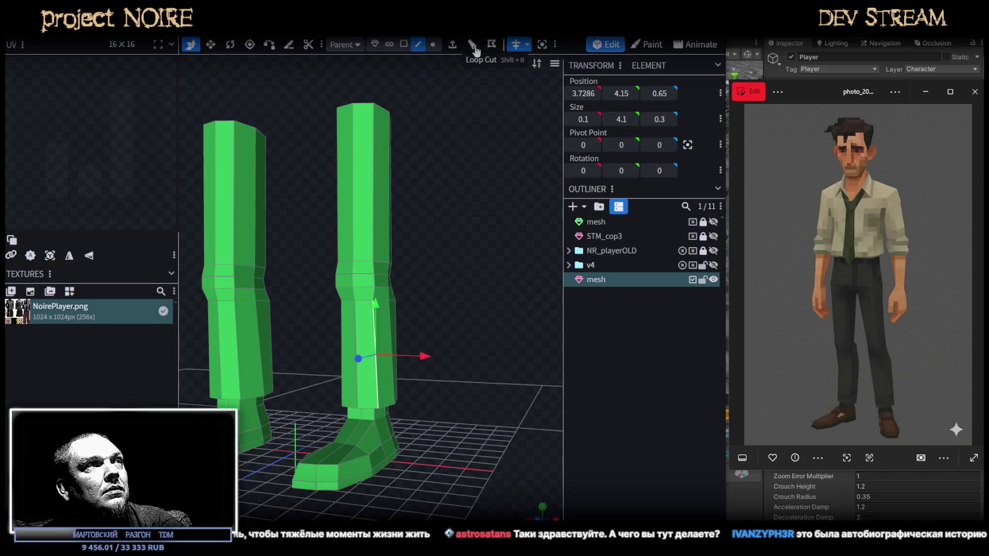
{"action": "left_click", "coordinate": [474, 46]}
{"action": "mouse_move", "coordinate": [377, 300]}
{"action": "left_mouse_down"}
{"action": "mouse_move", "coordinate": [277, 331]}
{"action": "mouse_move", "coordinate": [452, 348]}
{"action": "mouse_move", "coordinate": [504, 326]}
{"action": "mouse_move", "coordinate": [495, 398]}
{"action": "mouse_move", "coordinate": [475, 333]}
{"action": "left_mouse_up"}
{"action": "scroll", "coordinate": [389, 286], "scroll_direction": "up", "scroll_amount": 3}
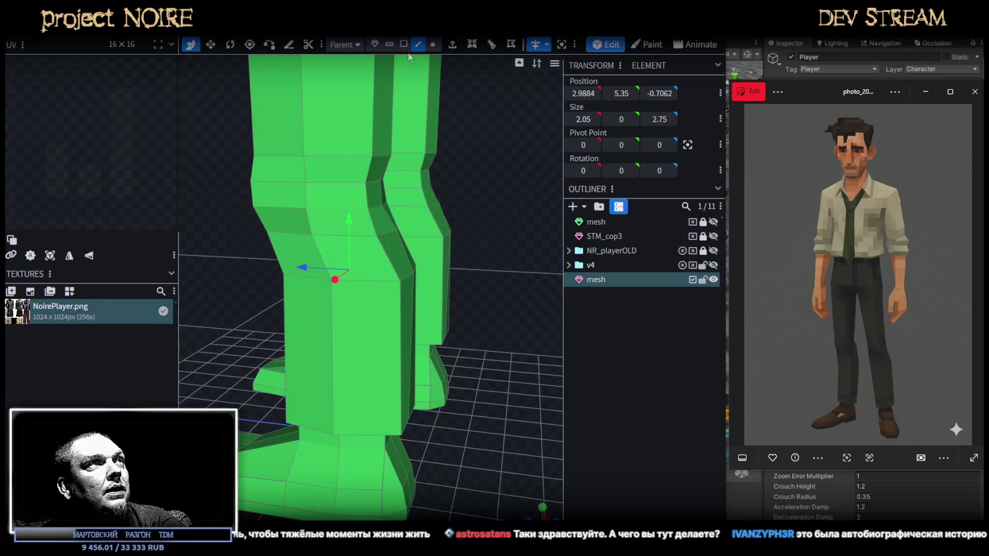
Shift the lower leg edge 0.2 in depth
{"action": "left_click", "coordinate": [489, 454]}
{"action": "left_click", "coordinate": [406, 440]}
{"action": "mouse_move", "coordinate": [406, 440]}
{"action": "left_mouse_down"}
{"action": "mouse_move", "coordinate": [396, 451]}
{"action": "mouse_move", "coordinate": [497, 463]}
{"action": "mouse_move", "coordinate": [384, 426]}
{"action": "left_mouse_up"}
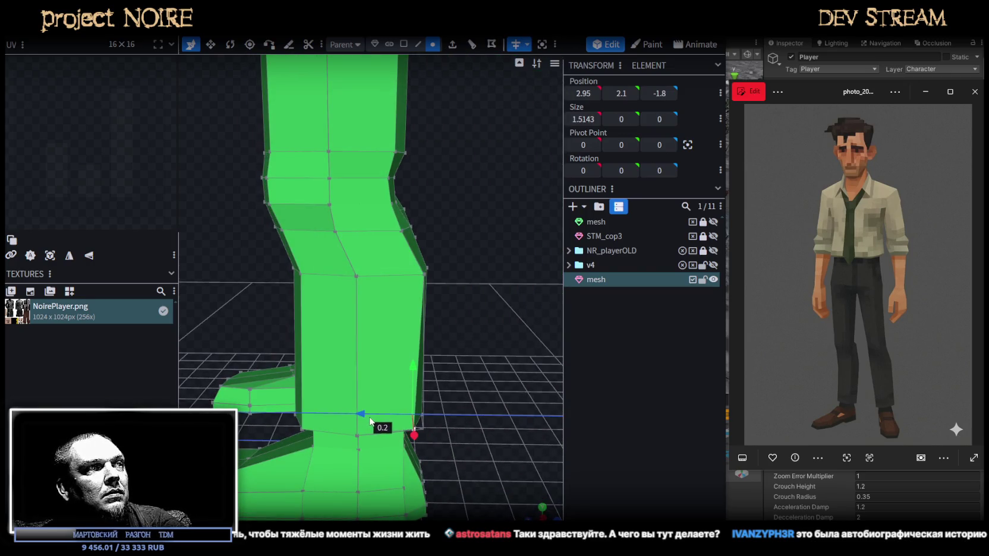
{"action": "mouse_move", "coordinate": [505, 436]}
{"action": "left_mouse_down"}
{"action": "mouse_move", "coordinate": [463, 402]}
{"action": "mouse_move", "coordinate": [475, 337]}
{"action": "mouse_move", "coordinate": [507, 355]}
{"action": "mouse_move", "coordinate": [500, 441]}
{"action": "mouse_move", "coordinate": [477, 426]}
{"action": "left_mouse_up"}
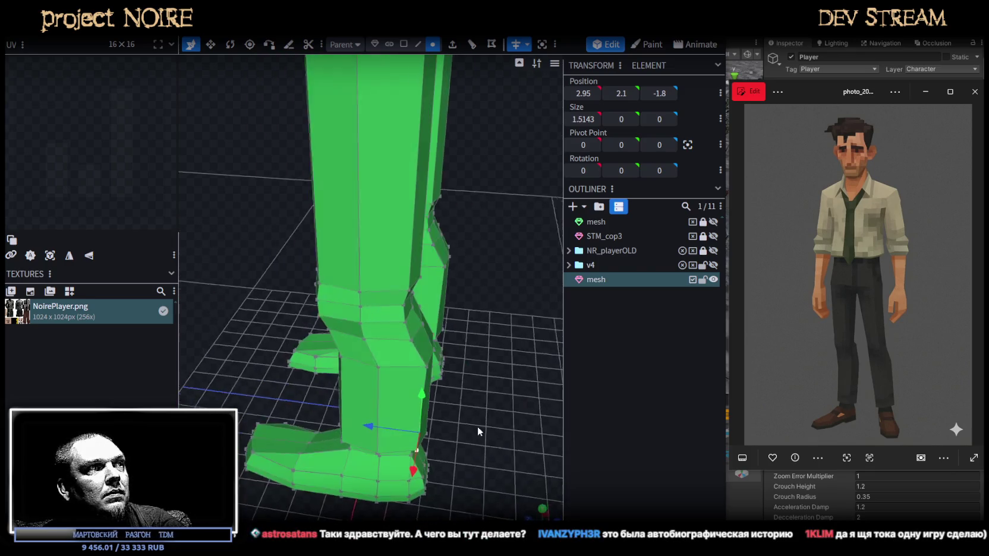
Select the inner knee vertices and bring up their editing options
{"action": "left_click", "coordinate": [416, 410]}
{"action": "mouse_move", "coordinate": [416, 410]}
{"action": "left_mouse_down"}
{"action": "mouse_move", "coordinate": [527, 451]}
{"action": "mouse_move", "coordinate": [393, 375]}
{"action": "mouse_move", "coordinate": [379, 385]}
{"action": "mouse_move", "coordinate": [490, 409]}
{"action": "mouse_move", "coordinate": [544, 402]}
{"action": "mouse_move", "coordinate": [479, 421]}
{"action": "left_mouse_up"}
{"action": "left_click", "coordinate": [375, 359]}
{"action": "left_click", "coordinate": [351, 358]}
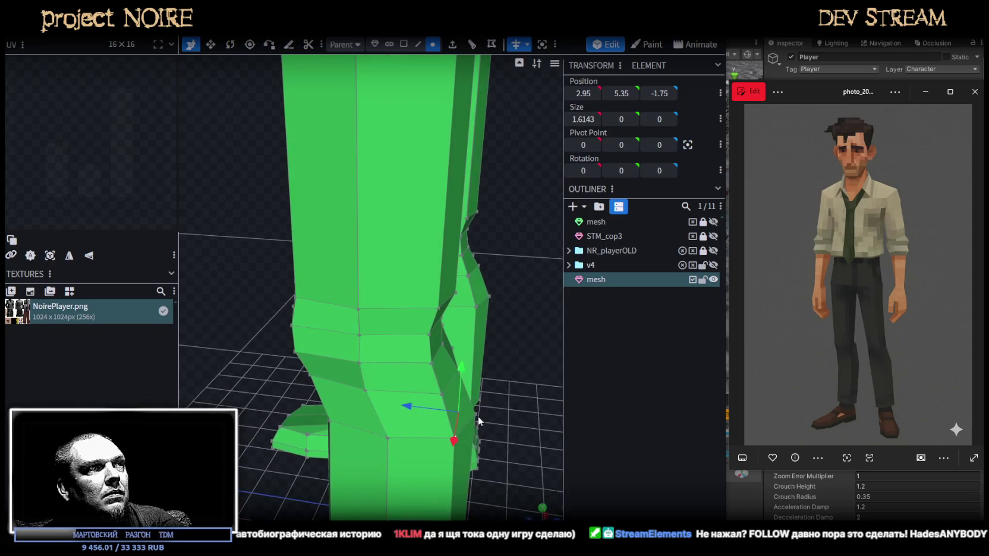
{"action": "left_click_drag", "start_coordinate": [434, 359], "coordinate": [551, 398]}
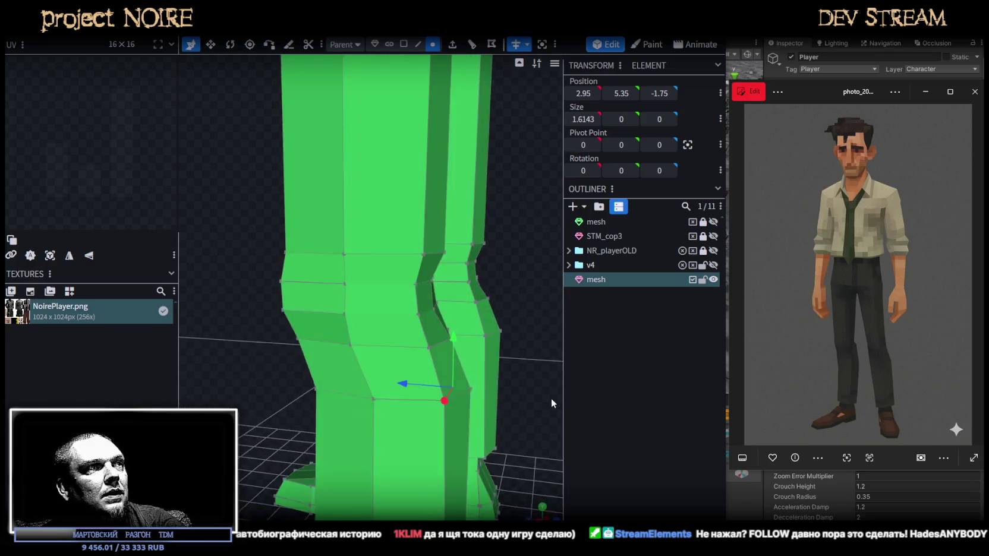
{"action": "left_click", "coordinate": [420, 319]}
{"action": "right_click", "coordinate": [431, 352]}
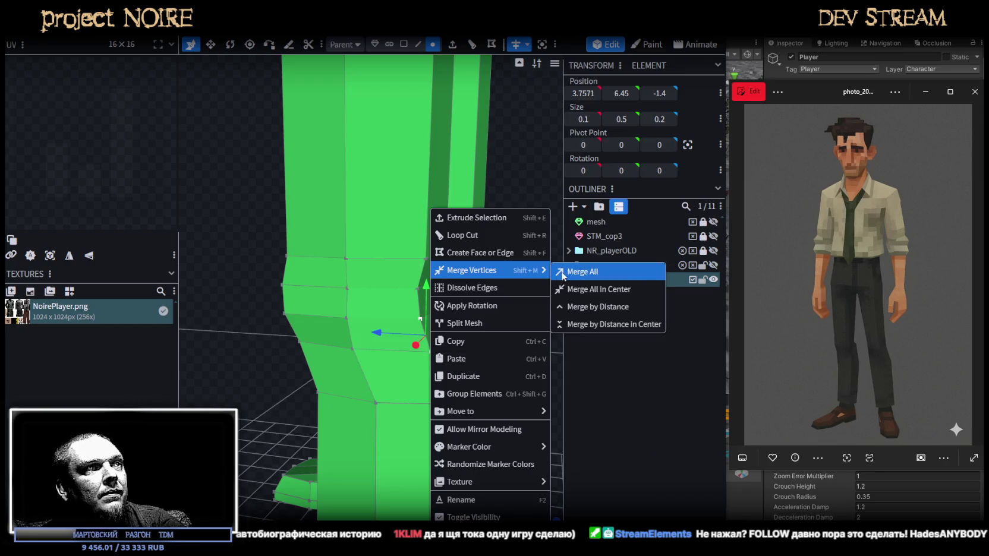
Merge the selected knee vertices, collapsing the leftover red face and stray vertex
{"action": "left_click", "coordinate": [594, 268]}
{"action": "left_click_drag", "start_coordinate": [490, 451], "coordinate": [434, 490]}
{"action": "left_click", "coordinate": [277, 331]}
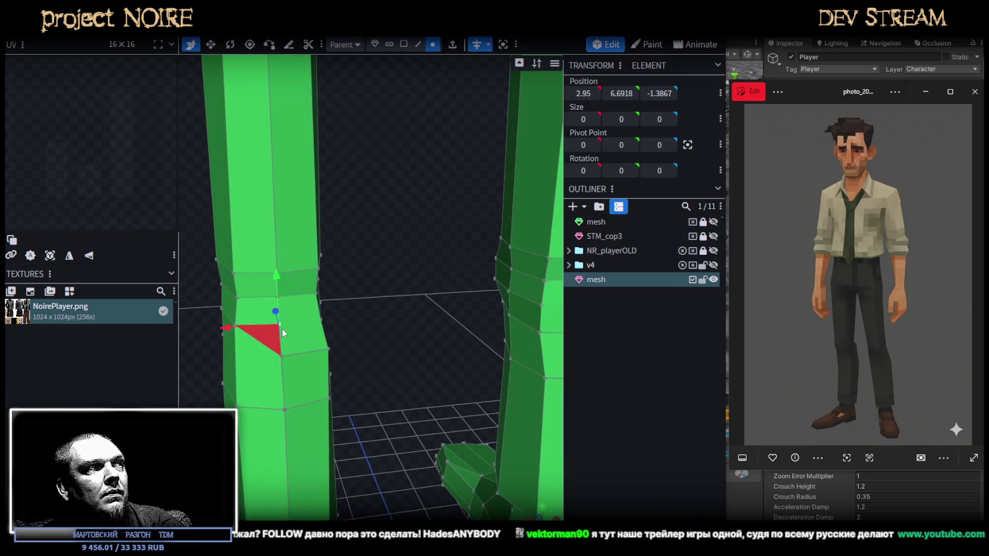
{"action": "right_click", "coordinate": [282, 356]}
{"action": "left_click", "coordinate": [423, 271]}
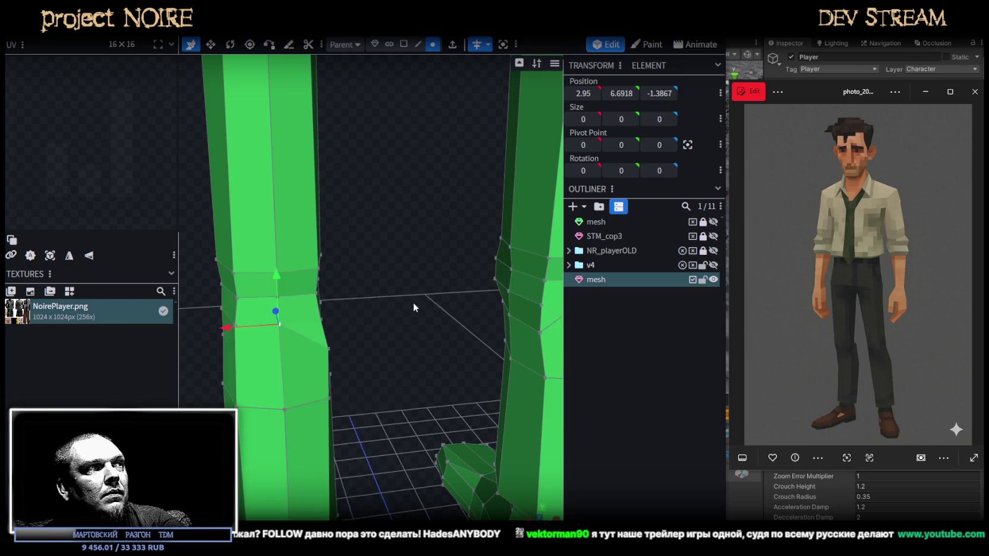
{"action": "left_click_drag", "start_coordinate": [420, 300], "coordinate": [283, 308]}
{"action": "right_click", "coordinate": [282, 335]}
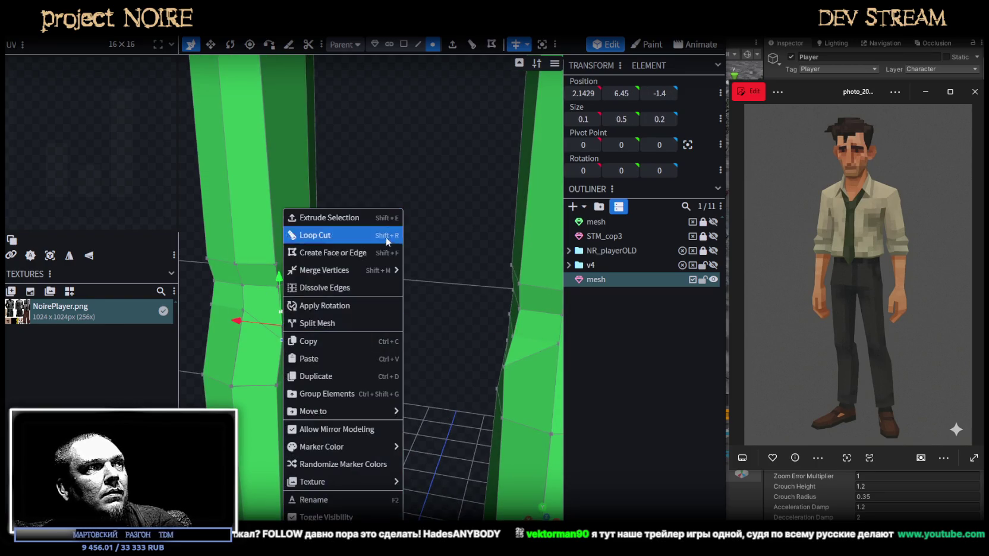
{"action": "left_click", "coordinate": [423, 272]}
Move the selected knee vertices 0.1 back in depth
{"action": "left_click_drag", "start_coordinate": [383, 312], "coordinate": [473, 279]}
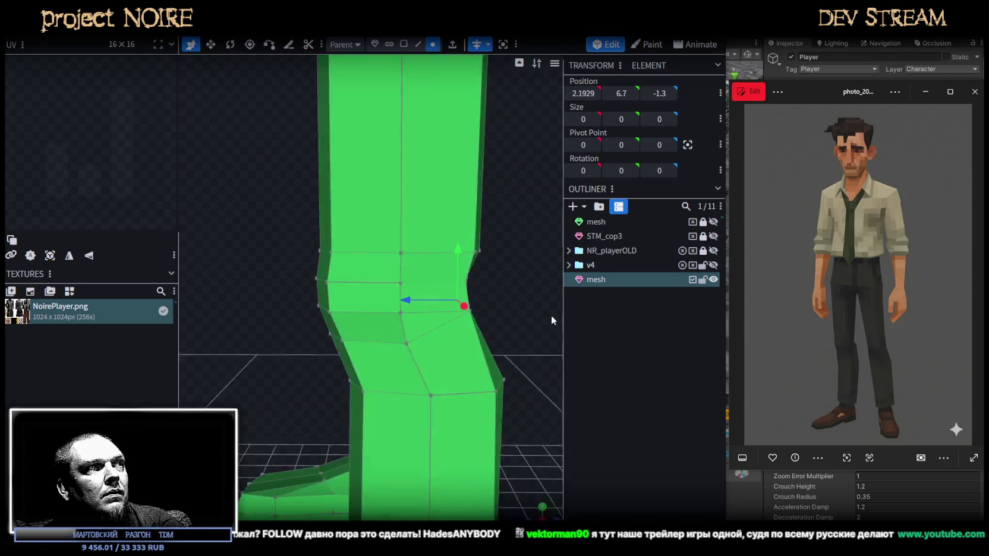
{"action": "scroll", "coordinate": [499, 408], "scroll_direction": "down", "scroll_amount": 3}
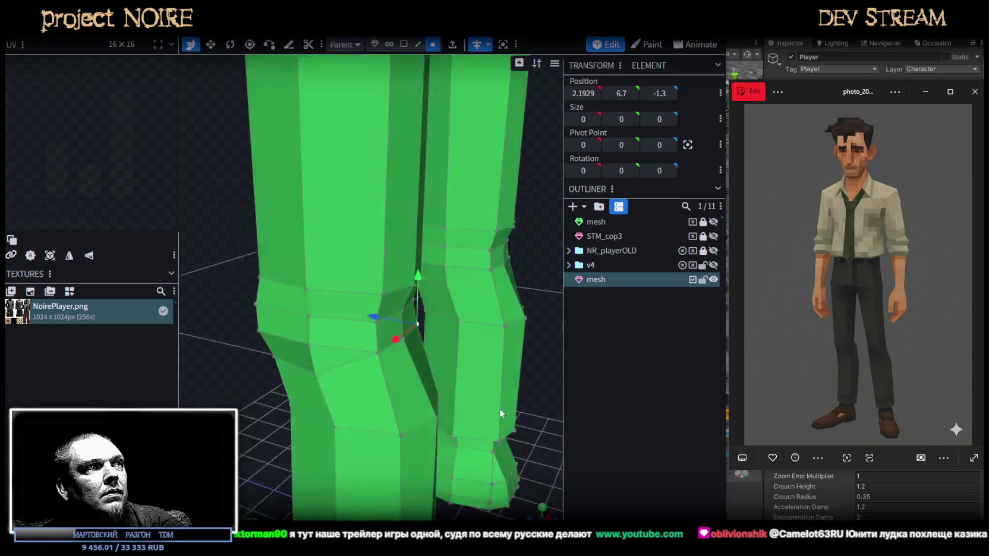
{"action": "left_click", "coordinate": [352, 353], "text": "shift"}
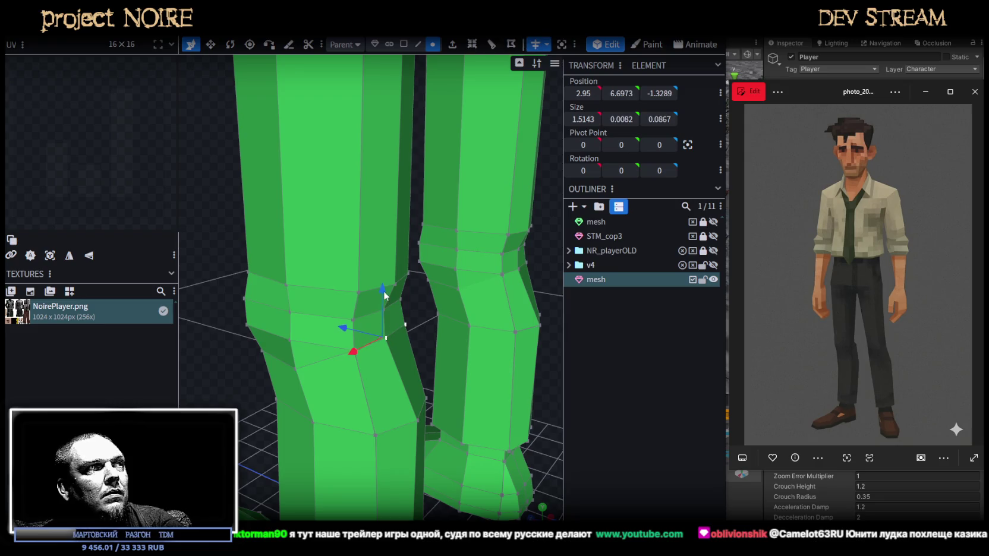
{"action": "left_click", "coordinate": [390, 354], "text": "shift"}
{"action": "left_click_drag", "start_coordinate": [353, 346], "coordinate": [350, 346]}
Merge the overlapping vertices at the left leg's bend into one
{"action": "mouse_move", "coordinate": [245, 376]}
{"action": "left_mouse_down"}
{"action": "mouse_move", "coordinate": [507, 314]}
{"action": "mouse_move", "coordinate": [359, 326]}
{"action": "left_mouse_up"}
{"action": "left_click", "coordinate": [296, 329]}
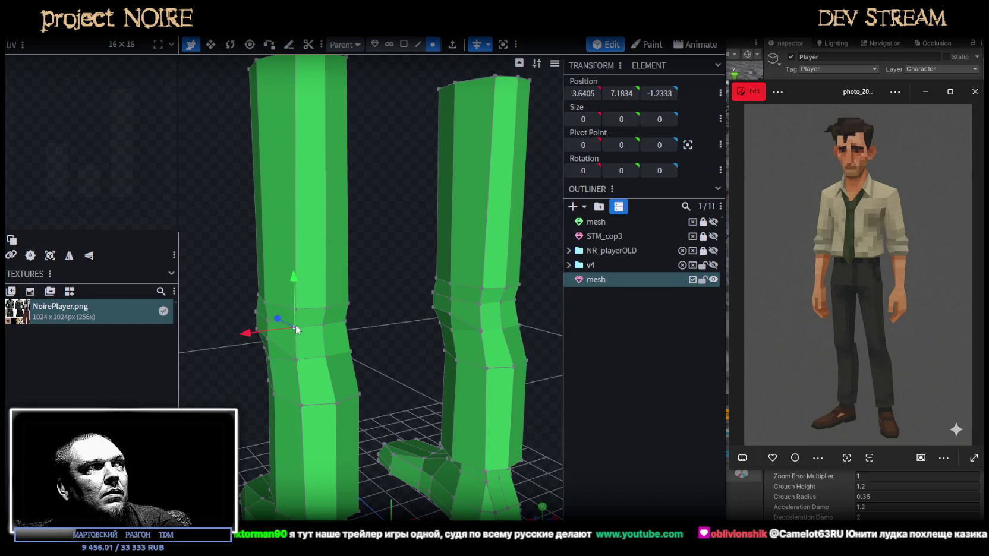
{"action": "right_click", "coordinate": [297, 307]}
{"action": "left_click", "coordinate": [440, 269]}
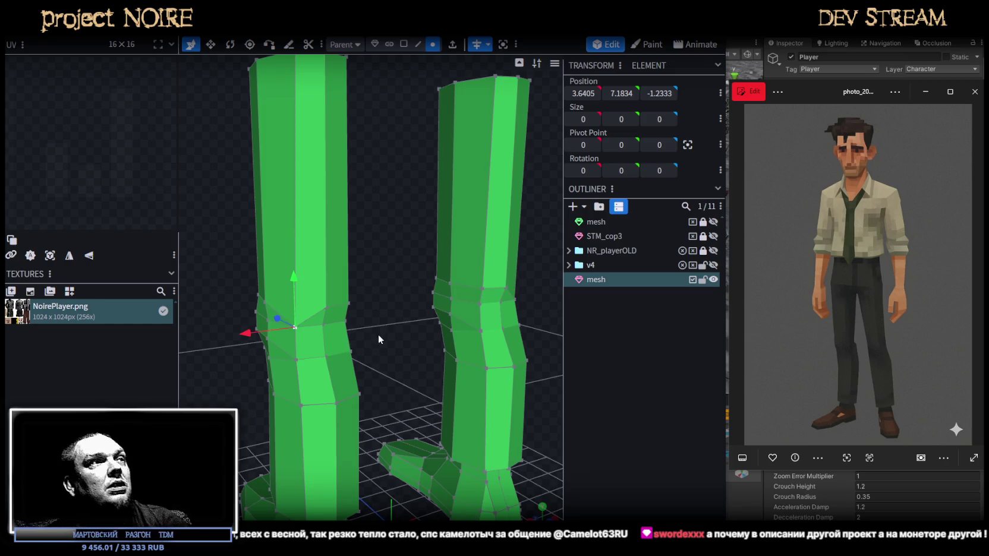
Merge the remaining overlapping bend vertices with Merge All, twice
{"action": "scroll", "coordinate": [355, 321], "scroll_direction": "up", "scroll_amount": 3}
{"action": "left_click", "coordinate": [280, 330]}
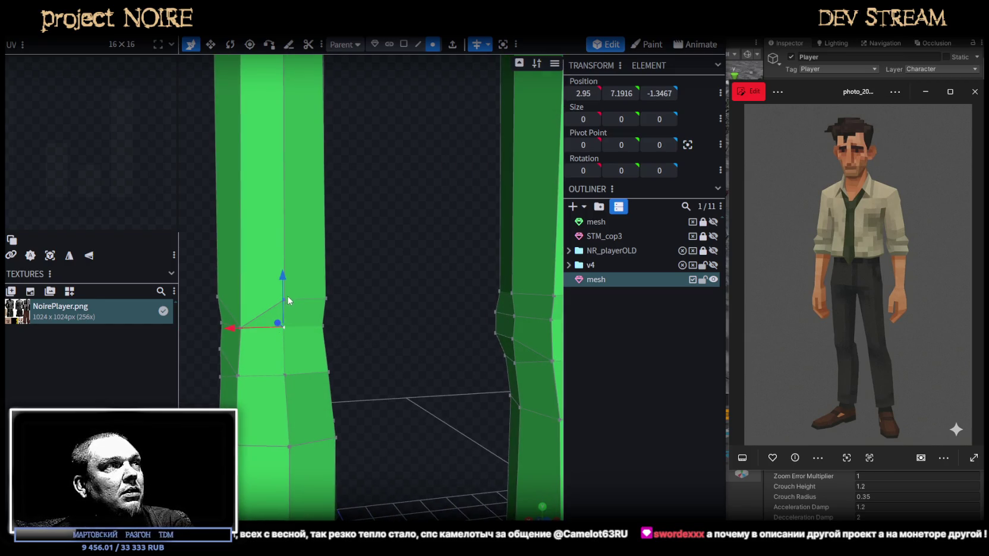
{"action": "right_click", "coordinate": [287, 297]}
{"action": "left_click", "coordinate": [428, 271]}
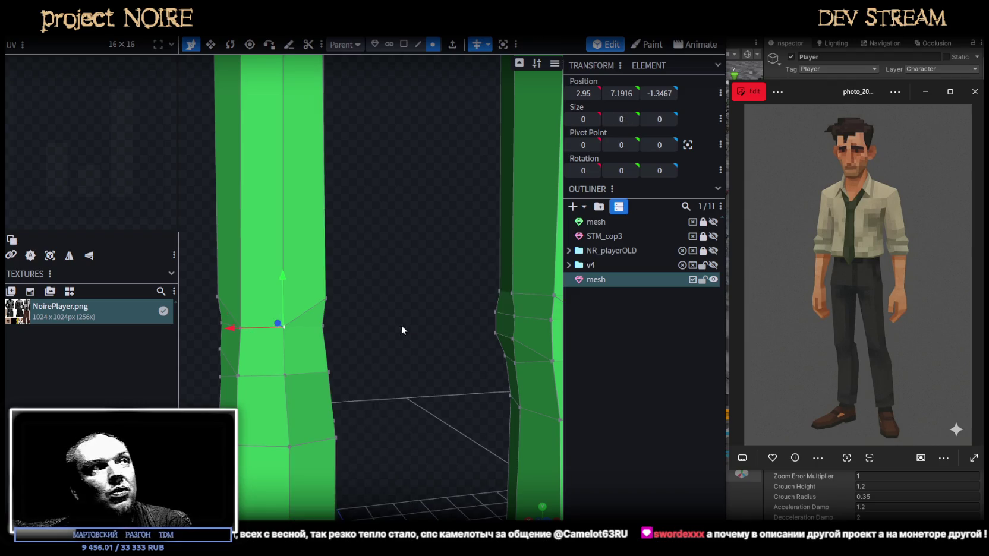
{"action": "left_click_drag", "start_coordinate": [399, 324], "coordinate": [346, 325]}
{"action": "right_click", "coordinate": [329, 297]}
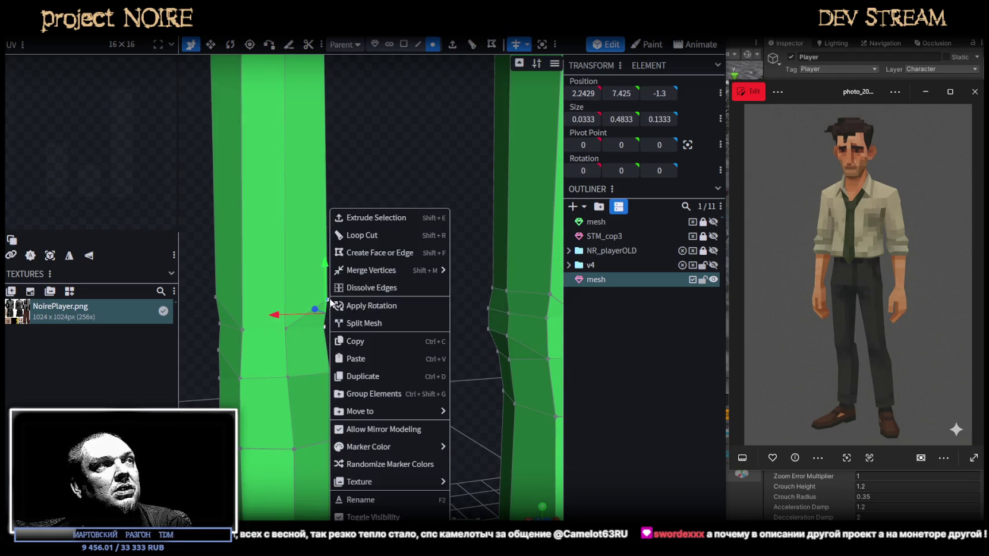
{"action": "left_click", "coordinate": [469, 273]}
{"action": "mouse_move", "coordinate": [439, 292]}
{"action": "left_mouse_down"}
{"action": "mouse_move", "coordinate": [451, 359]}
{"action": "mouse_move", "coordinate": [426, 291]}
{"action": "left_mouse_up"}
{"action": "scroll", "coordinate": [506, 366], "scroll_direction": "up", "scroll_amount": 3}
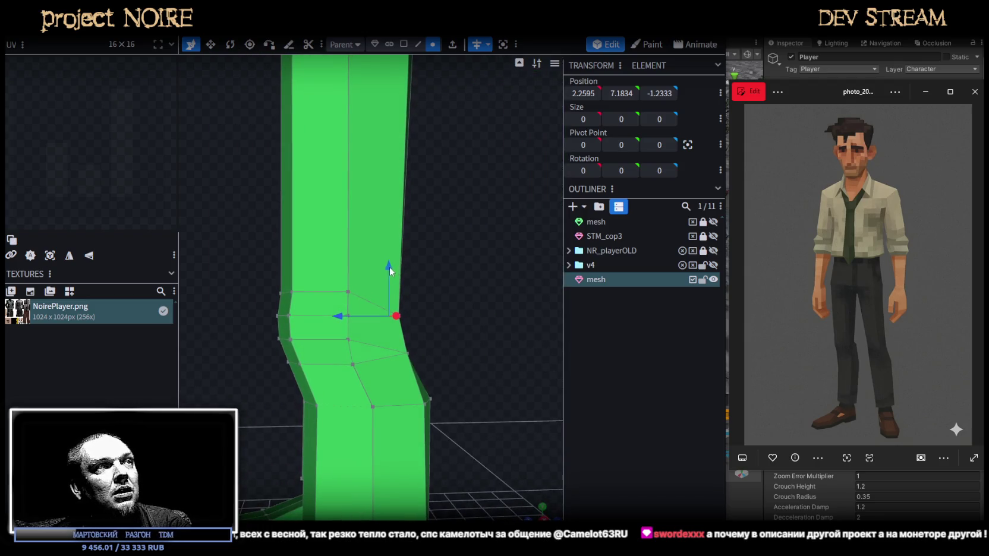
{"action": "left_click_drag", "start_coordinate": [442, 345], "coordinate": [368, 359]}
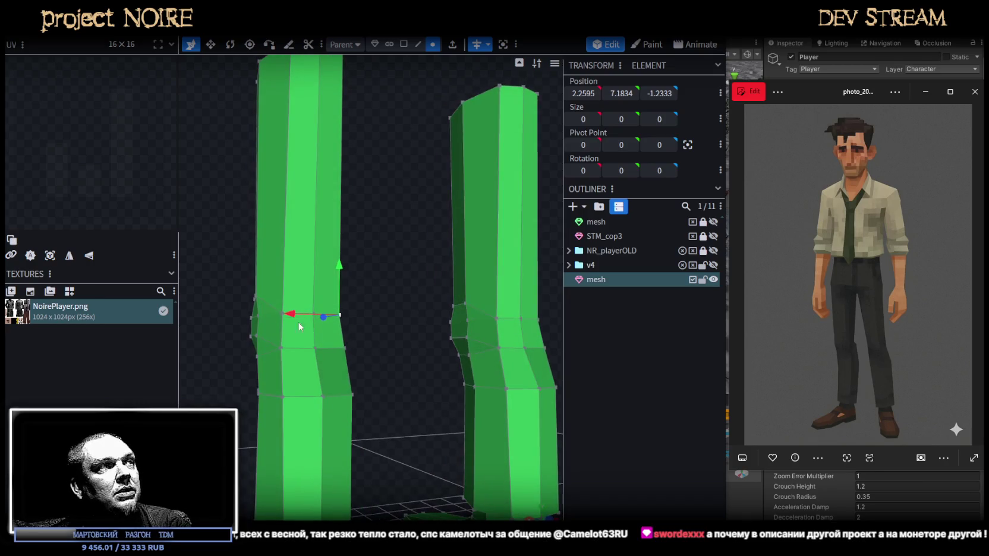
Box-select the left leg's bend vertices and raise them about 0.2
{"action": "mouse_move", "coordinate": [324, 299]}
{"action": "left_mouse_down"}
{"action": "mouse_move", "coordinate": [382, 297]}
{"action": "mouse_move", "coordinate": [284, 316]}
{"action": "left_mouse_up"}
{"action": "mouse_move", "coordinate": [311, 281]}
{"action": "left_mouse_down"}
{"action": "mouse_move", "coordinate": [291, 252]}
{"action": "mouse_move", "coordinate": [277, 269]}
{"action": "left_mouse_up"}
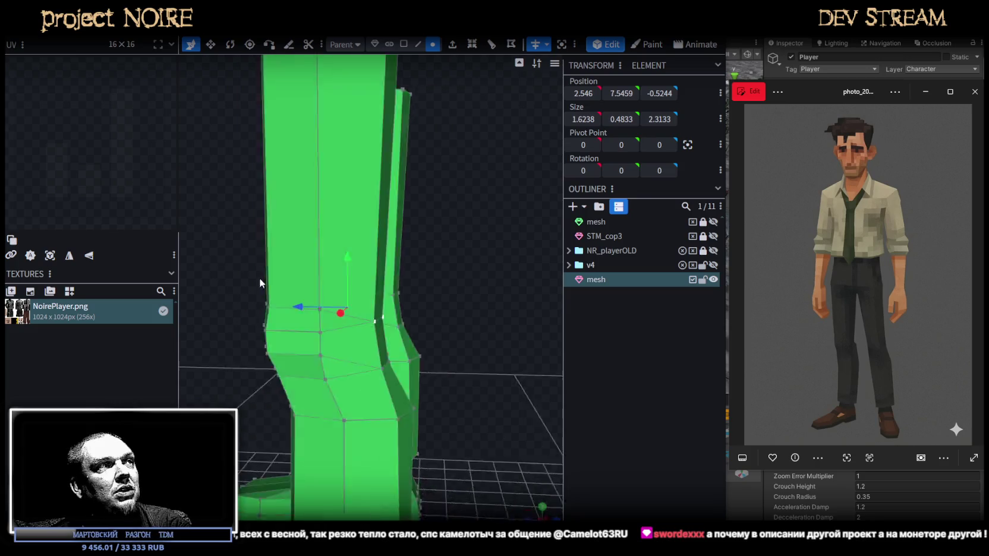
{"action": "left_click_drag", "start_coordinate": [347, 324], "coordinate": [497, 344]}
{"action": "scroll", "coordinate": [537, 387], "scroll_direction": "up", "scroll_amount": 2}
{"action": "mouse_move", "coordinate": [537, 387]}
{"action": "left_mouse_down"}
{"action": "mouse_move", "coordinate": [491, 374]}
{"action": "mouse_move", "coordinate": [473, 355]}
{"action": "mouse_move", "coordinate": [383, 365]}
{"action": "mouse_move", "coordinate": [472, 370]}
{"action": "left_mouse_up"}
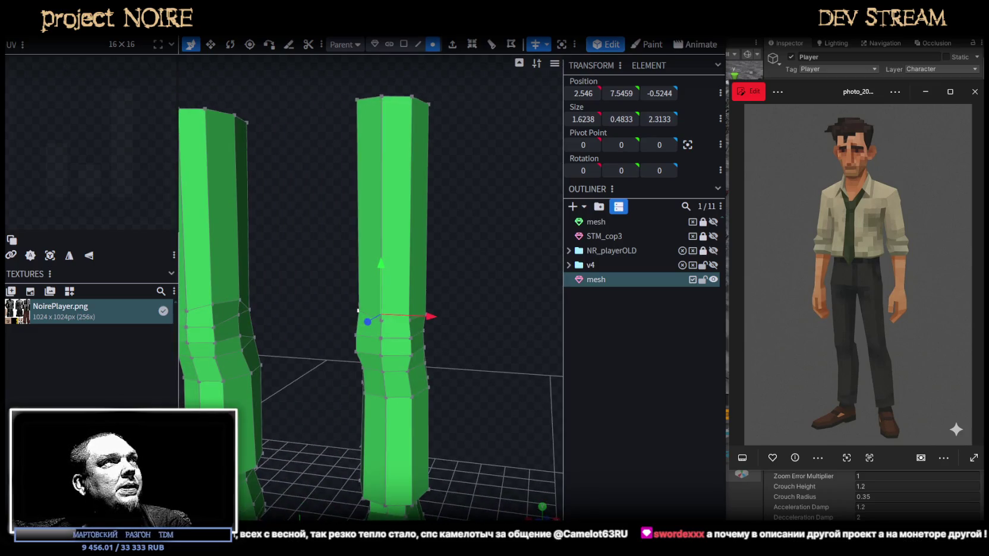
{"action": "left_click", "coordinate": [403, 45]}
Select the right leg's upper faces and shift them slightly along Z
{"action": "left_click", "coordinate": [357, 163]}
{"action": "mouse_move", "coordinate": [498, 254]}
{"action": "left_mouse_down"}
{"action": "mouse_move", "coordinate": [597, 268]}
{"action": "mouse_move", "coordinate": [441, 234]}
{"action": "left_mouse_up"}
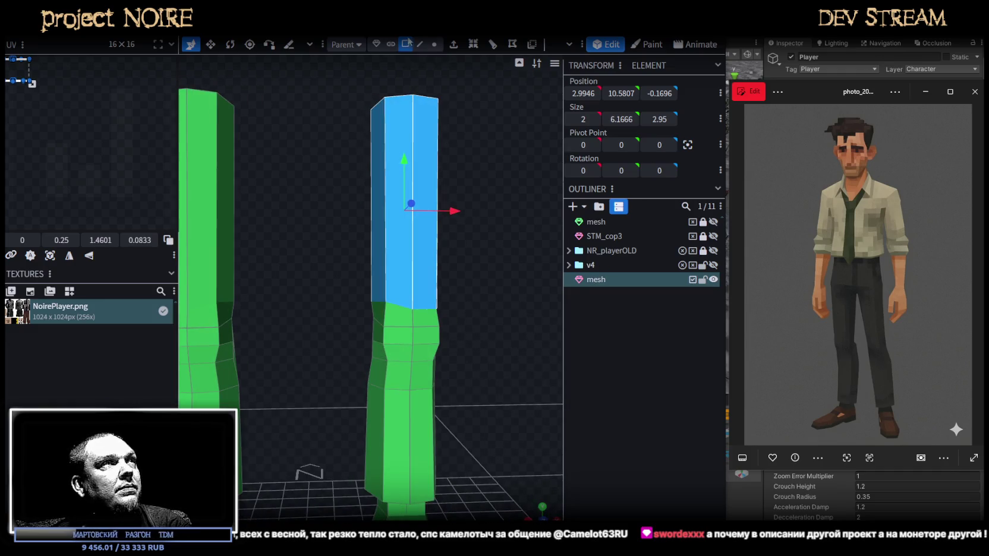
{"action": "mouse_move", "coordinate": [467, 150]}
{"action": "left_mouse_down"}
{"action": "mouse_move", "coordinate": [340, 190]}
{"action": "mouse_move", "coordinate": [331, 220]}
{"action": "left_mouse_up"}
{"action": "mouse_move", "coordinate": [448, 281]}
{"action": "left_mouse_down"}
{"action": "mouse_move", "coordinate": [428, 294]}
{"action": "mouse_move", "coordinate": [308, 220]}
{"action": "left_mouse_up"}
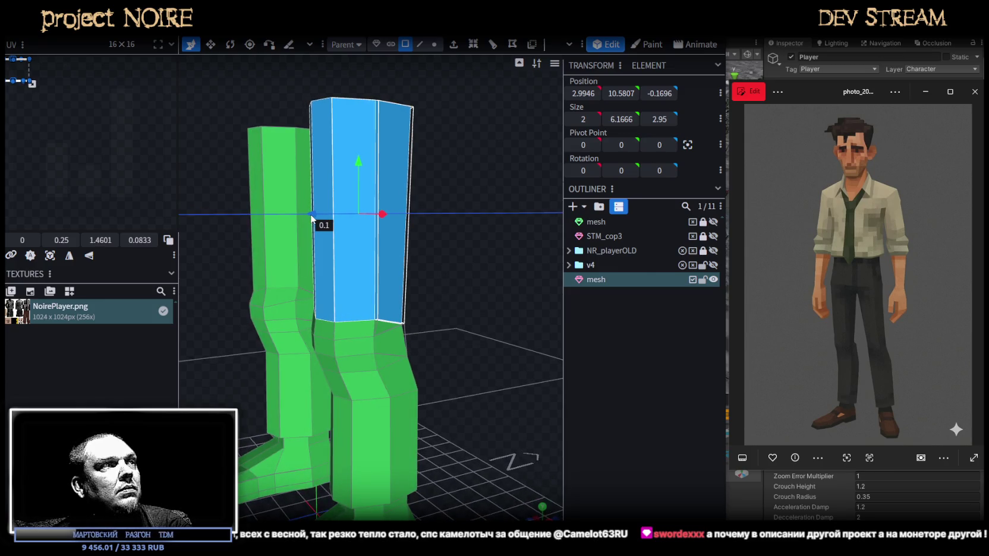
{"action": "left_click_drag", "start_coordinate": [308, 220], "coordinate": [308, 218]}
{"action": "left_click_drag", "start_coordinate": [333, 238], "coordinate": [563, 282]}
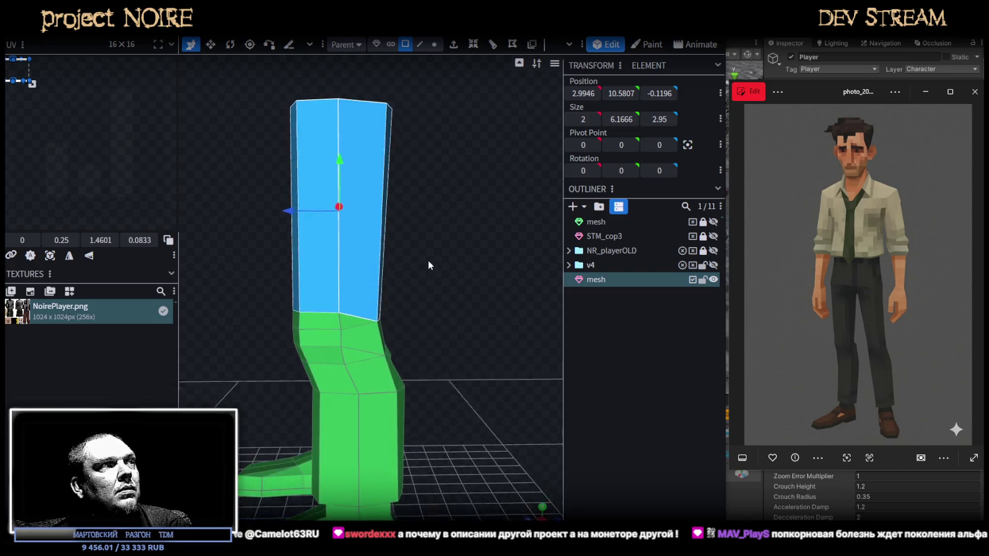
{"action": "scroll", "coordinate": [498, 274], "scroll_direction": "up", "scroll_amount": 2}
{"action": "scroll", "coordinate": [538, 251], "scroll_direction": "up", "scroll_amount": 2}
{"action": "scroll", "coordinate": [526, 238], "scroll_direction": "up", "scroll_amount": 1}
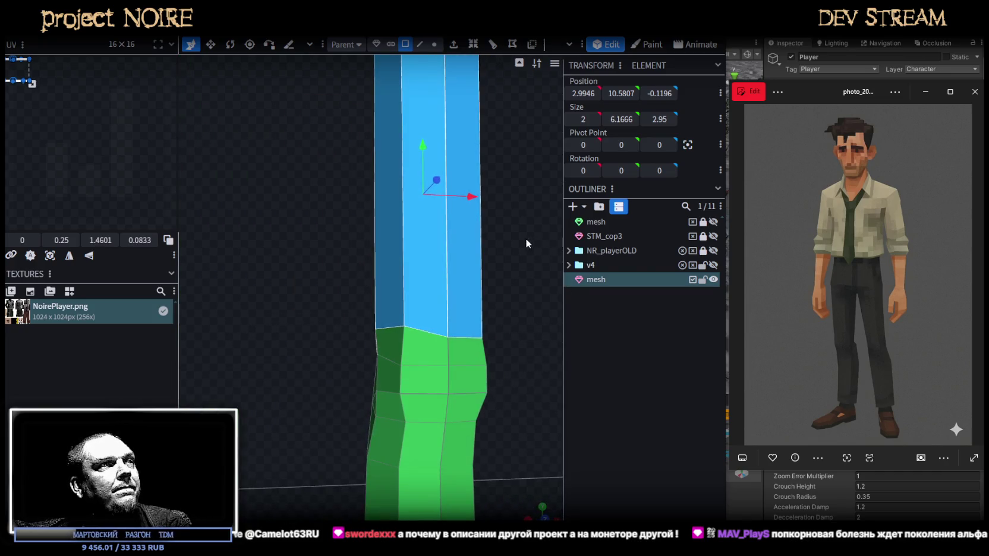
Inspect the bend edges and a knee-ring vertex from several angles
{"action": "left_click", "coordinate": [426, 45]}
{"action": "left_click", "coordinate": [472, 340]}
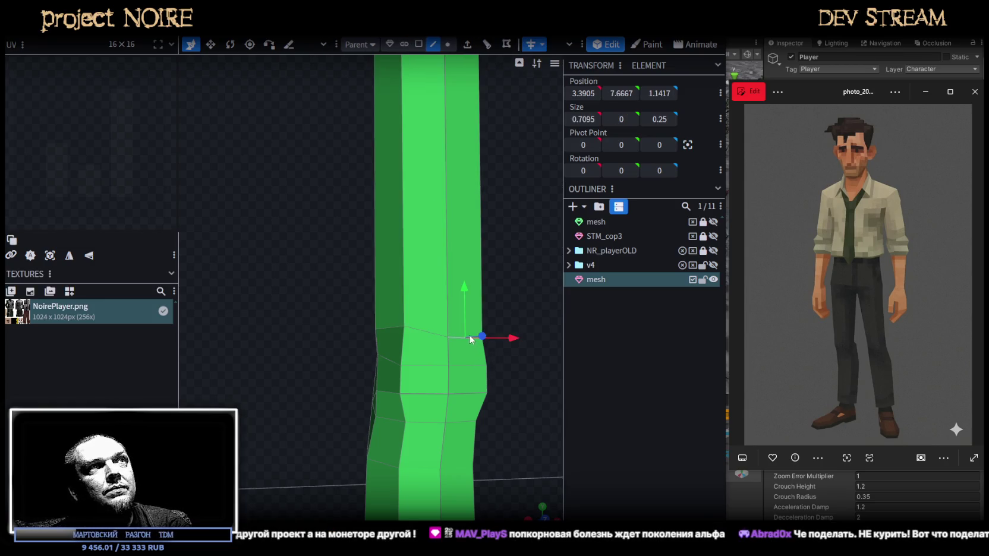
{"action": "left_click", "coordinate": [392, 330]}
{"action": "mouse_move", "coordinate": [285, 237]}
{"action": "left_mouse_down"}
{"action": "mouse_move", "coordinate": [367, 264]}
{"action": "mouse_move", "coordinate": [352, 238]}
{"action": "mouse_move", "coordinate": [184, 238]}
{"action": "left_mouse_up"}
{"action": "left_click", "coordinate": [447, 44]}
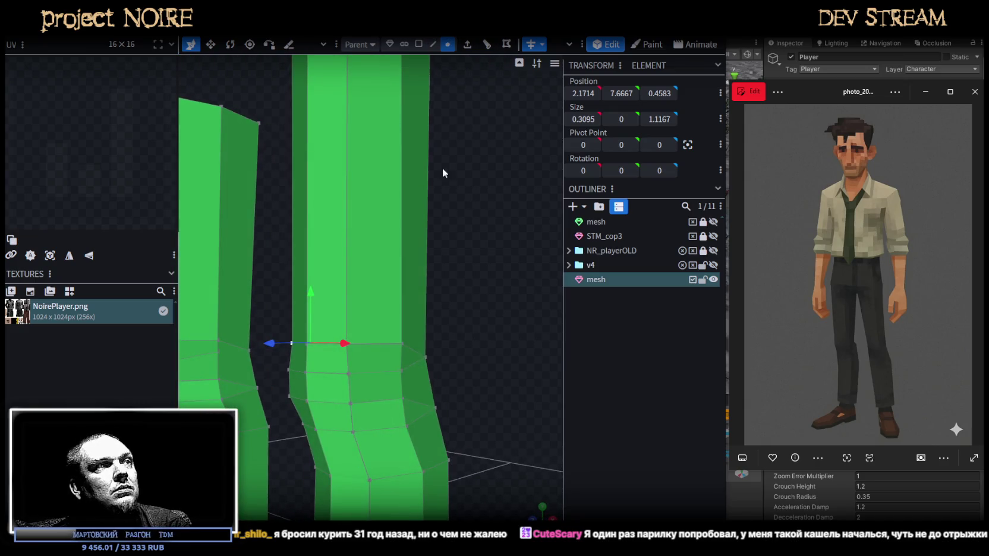
{"action": "left_click", "coordinate": [404, 369]}
{"action": "left_click_drag", "start_coordinate": [529, 141], "coordinate": [450, 334]}
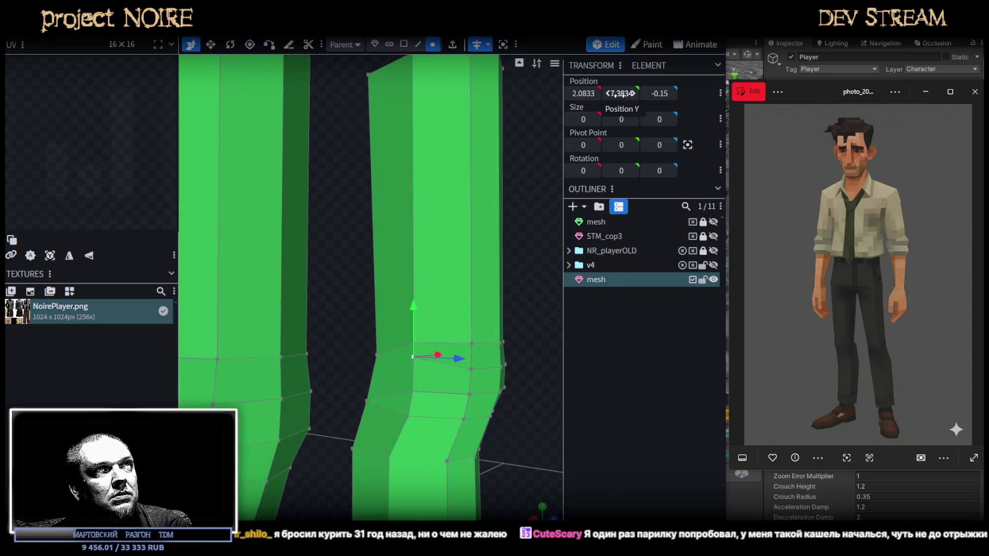
{"action": "mouse_move", "coordinate": [524, 226]}
{"action": "left_mouse_down"}
{"action": "mouse_move", "coordinate": [433, 235]}
{"action": "mouse_move", "coordinate": [431, 221]}
{"action": "left_mouse_up"}
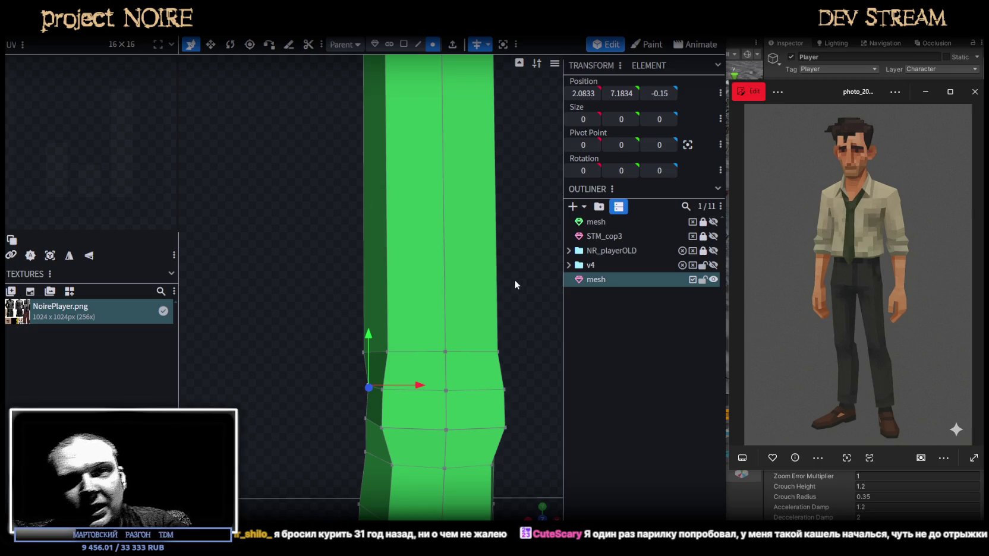
{"action": "mouse_move", "coordinate": [508, 291]}
{"action": "left_mouse_down"}
{"action": "mouse_move", "coordinate": [417, 292]}
{"action": "mouse_move", "coordinate": [452, 319]}
{"action": "mouse_move", "coordinate": [487, 288]}
{"action": "mouse_move", "coordinate": [612, 282]}
{"action": "mouse_move", "coordinate": [478, 326]}
{"action": "mouse_move", "coordinate": [460, 302]}
{"action": "mouse_move", "coordinate": [513, 314]}
{"action": "mouse_move", "coordinate": [249, 324]}
{"action": "mouse_move", "coordinate": [425, 319]}
{"action": "mouse_move", "coordinate": [542, 487]}
{"action": "left_mouse_up"}
In front view, raise the knee edge loop 0.1 and lower the loop beneath 0.1
{"action": "left_click", "coordinate": [542, 507]}
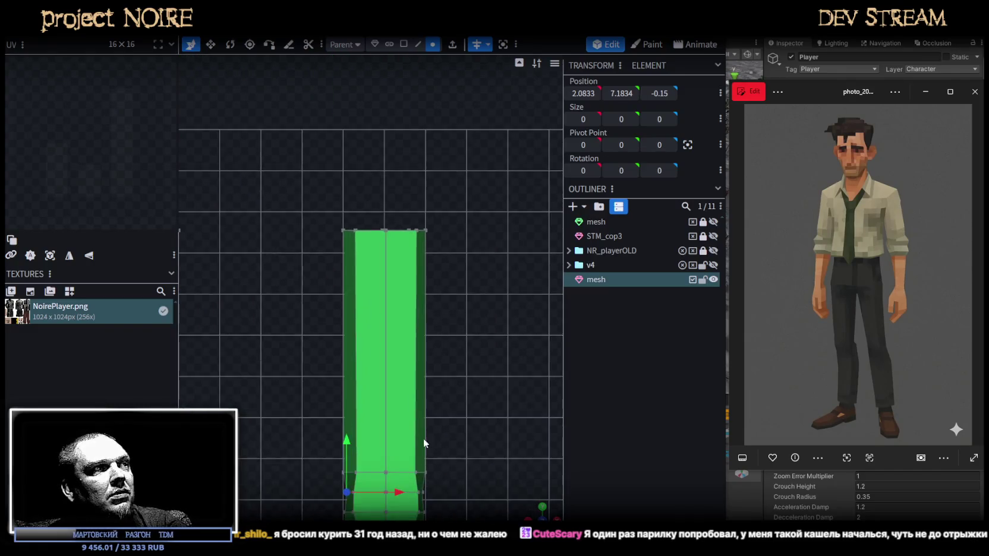
{"action": "scroll", "coordinate": [486, 189], "scroll_direction": "up", "scroll_amount": 2}
{"action": "scroll", "coordinate": [377, 384], "scroll_direction": "up", "scroll_amount": 2}
{"action": "left_click_drag", "start_coordinate": [305, 337], "coordinate": [532, 356]}
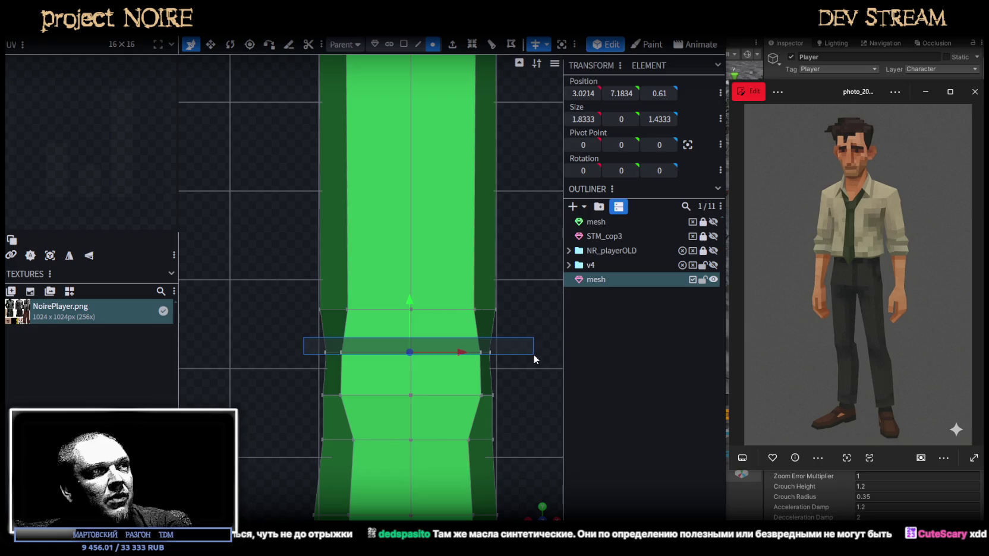
{"action": "scroll", "coordinate": [413, 300], "scroll_direction": "up", "scroll_amount": 1}
{"action": "left_click_drag", "start_coordinate": [412, 302], "coordinate": [412, 296]}
{"action": "scroll", "coordinate": [414, 323], "scroll_direction": "down", "scroll_amount": 1}
{"action": "left_click_drag", "start_coordinate": [303, 373], "coordinate": [508, 396]}
{"action": "left_click_drag", "start_coordinate": [409, 337], "coordinate": [406, 344]}
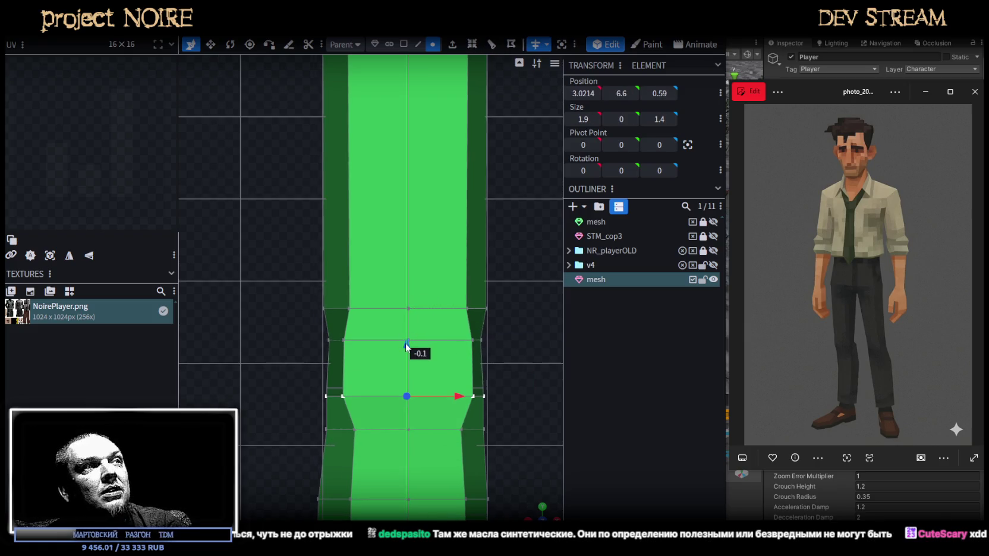
Straighten the knee's side edges vertically by setting their Size X to 0
{"action": "mouse_move", "coordinate": [535, 511]}
{"action": "middle_mouse_down"}
{"action": "mouse_move", "coordinate": [484, 311]}
{"action": "mouse_move", "coordinate": [338, 306]}
{"action": "mouse_move", "coordinate": [386, 316]}
{"action": "mouse_move", "coordinate": [340, 337]}
{"action": "middle_mouse_up"}
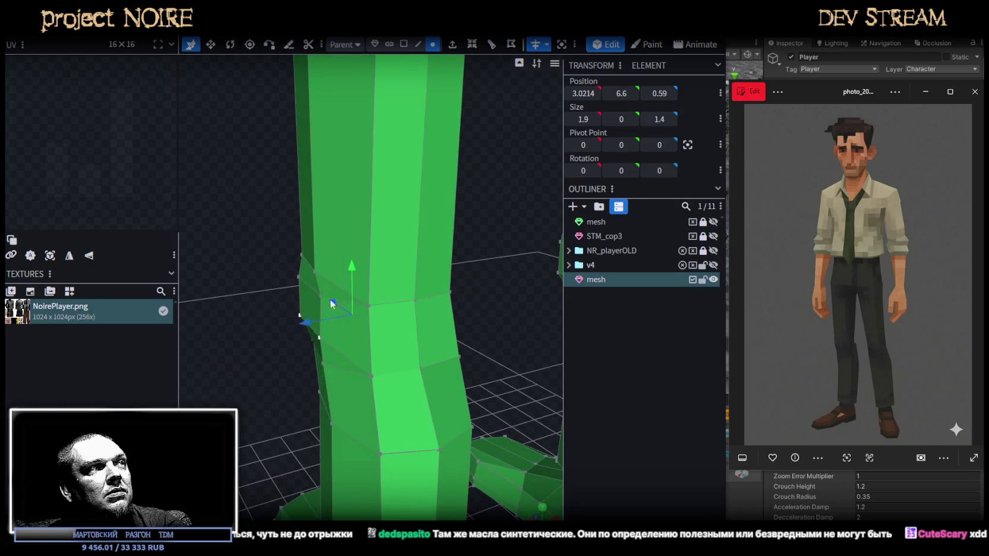
{"action": "left_click", "coordinate": [418, 44]}
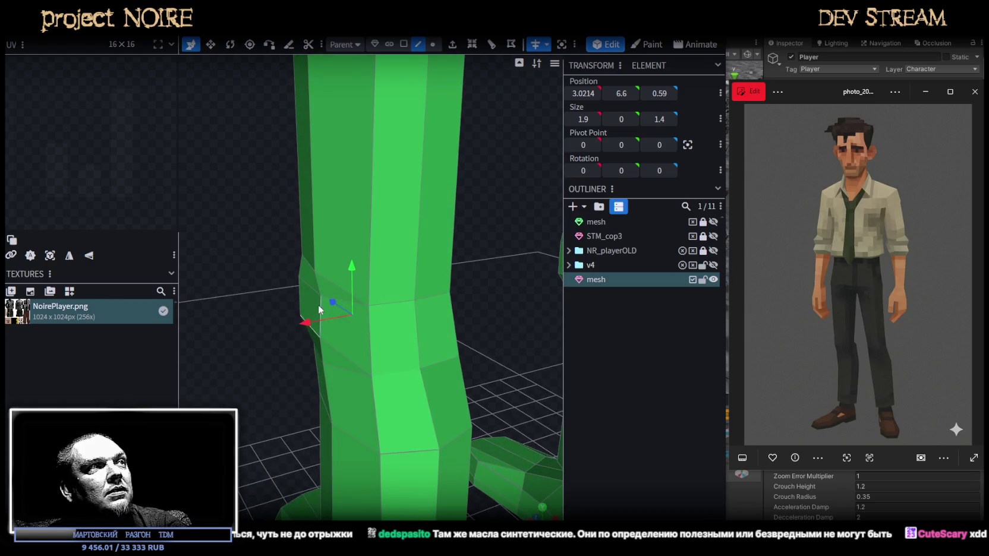
{"action": "left_click", "coordinate": [299, 315]}
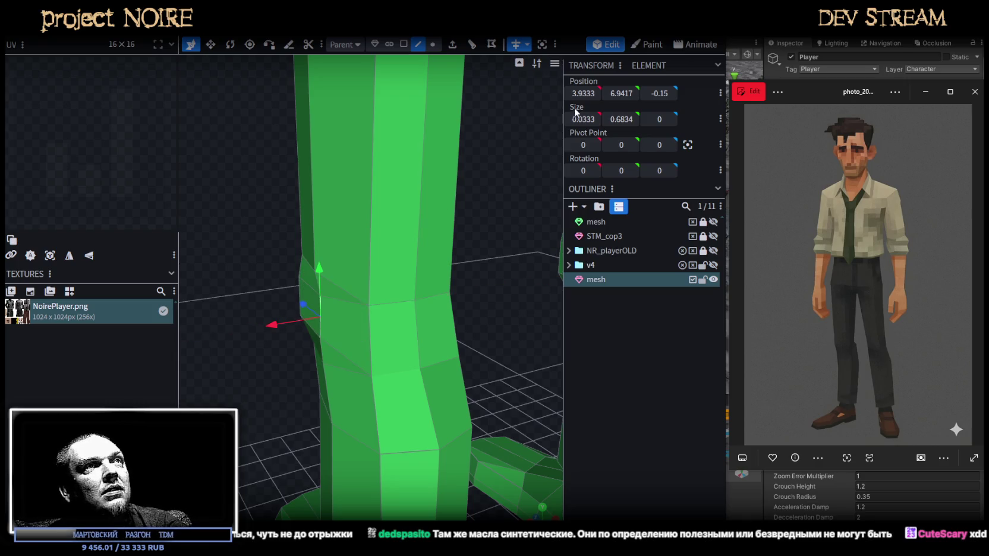
{"action": "left_click_drag", "start_coordinate": [263, 326], "coordinate": [266, 326]}
{"action": "mouse_move", "coordinate": [536, 312]}
{"action": "left_mouse_down"}
{"action": "mouse_move", "coordinate": [529, 269]}
{"action": "mouse_move", "coordinate": [374, 299]}
{"action": "left_mouse_up"}
{"action": "left_click_drag", "start_coordinate": [586, 102], "coordinate": [564, 108]}
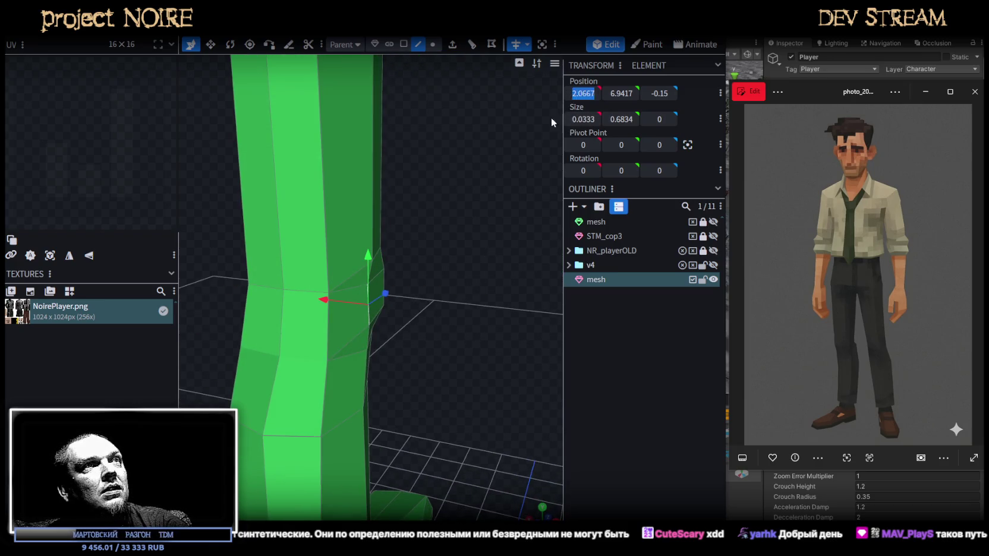
{"action": "type", "text": "2.1"}
{"action": "mouse_move", "coordinate": [433, 271]}
{"action": "left_mouse_down"}
{"action": "mouse_move", "coordinate": [467, 283]}
{"action": "mouse_move", "coordinate": [358, 299]}
{"action": "mouse_move", "coordinate": [192, 265]}
{"action": "left_mouse_up"}
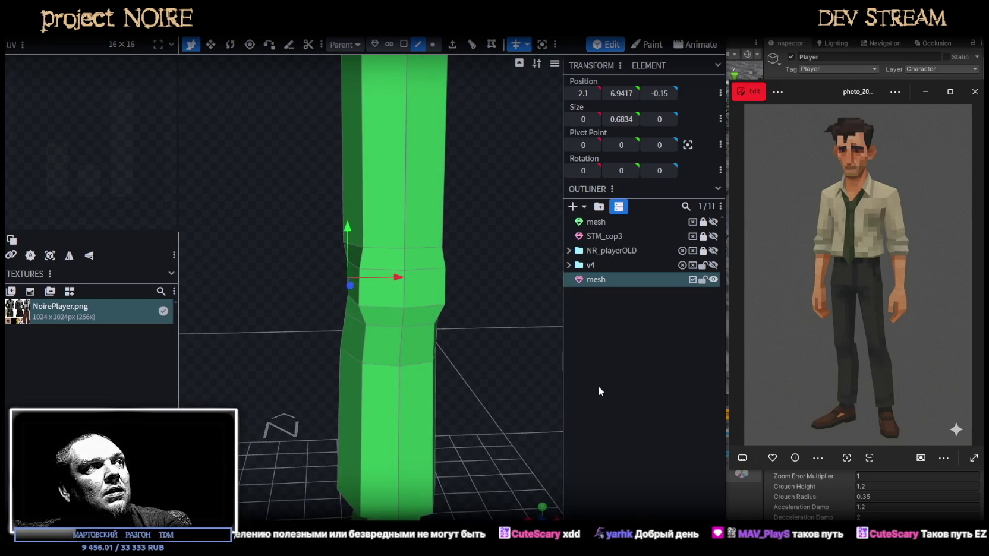
Pull the two knee vertices inward by 0.25
{"action": "left_click", "coordinate": [599, 386]}
{"action": "mouse_move", "coordinate": [469, 274]}
{"action": "left_mouse_down"}
{"action": "mouse_move", "coordinate": [438, 280]}
{"action": "mouse_move", "coordinate": [522, 339]}
{"action": "mouse_move", "coordinate": [408, 123]}
{"action": "left_mouse_up"}
{"action": "left_click", "coordinate": [439, 280]}
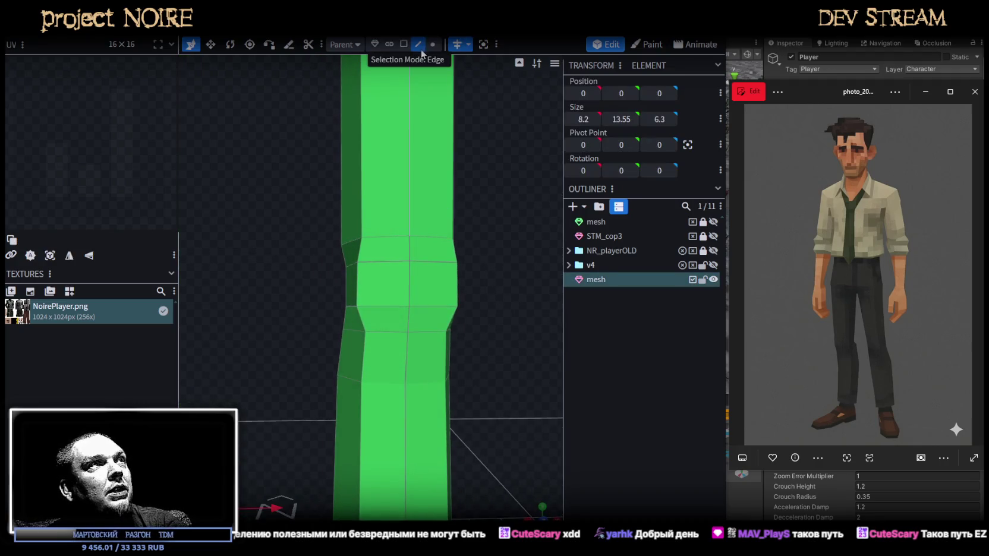
{"action": "left_click", "coordinate": [358, 283]}
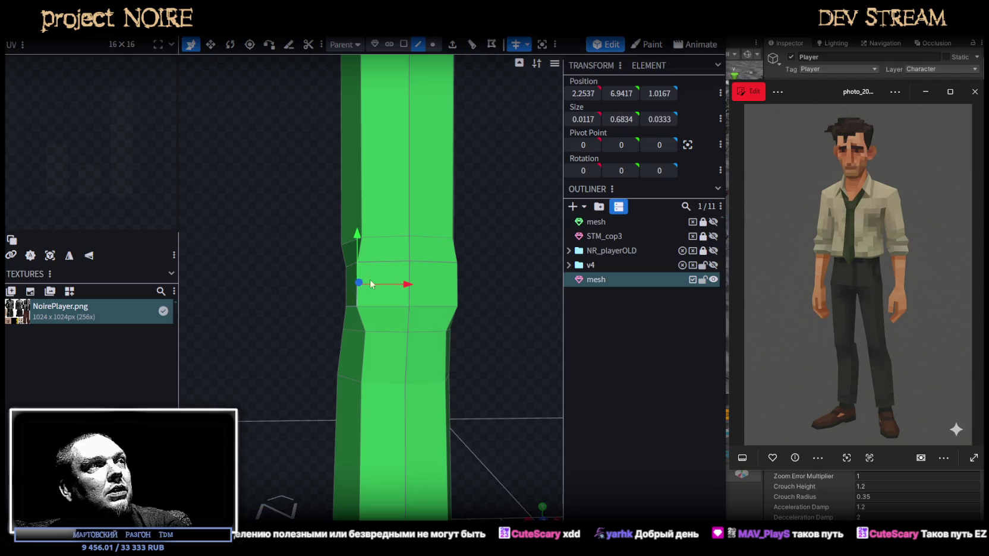
{"action": "left_click", "coordinate": [457, 284], "text": "shift"}
{"action": "key", "text": "v"}
{"action": "mouse_move", "coordinate": [512, 250]}
{"action": "left_mouse_down"}
{"action": "mouse_move", "coordinate": [486, 283]}
{"action": "mouse_move", "coordinate": [444, 291]}
{"action": "mouse_move", "coordinate": [492, 257]}
{"action": "mouse_move", "coordinate": [504, 262]}
{"action": "mouse_move", "coordinate": [482, 268]}
{"action": "mouse_move", "coordinate": [503, 265]}
{"action": "left_mouse_up"}
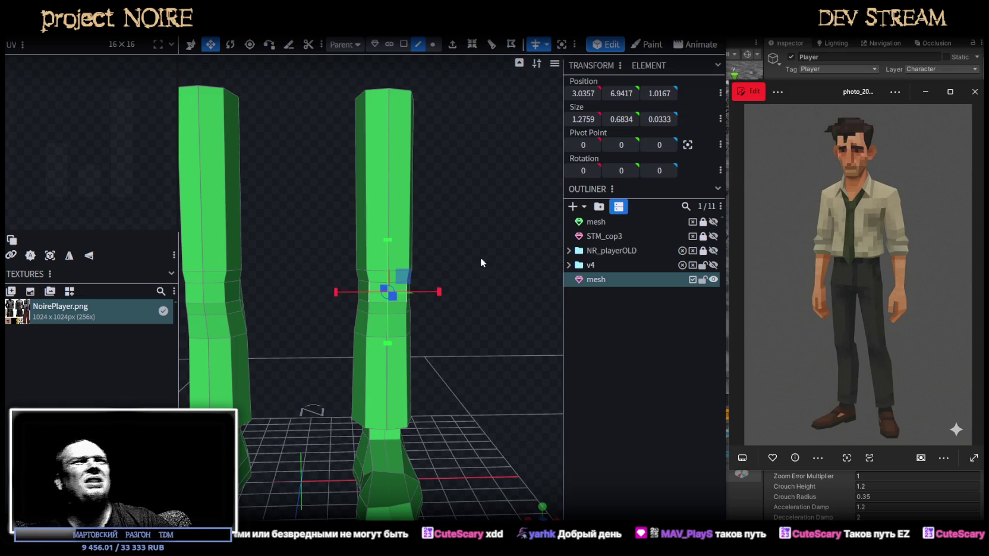
{"action": "mouse_move", "coordinate": [517, 245]}
{"action": "left_mouse_down"}
{"action": "mouse_move", "coordinate": [525, 259]}
{"action": "mouse_move", "coordinate": [495, 297]}
{"action": "mouse_move", "coordinate": [484, 261]}
{"action": "mouse_move", "coordinate": [512, 289]}
{"action": "mouse_move", "coordinate": [493, 245]}
{"action": "left_mouse_up"}
In front view, box-select the knee vertices in vertex mode and shift them with the move gizmo
{"action": "left_click", "coordinate": [432, 44]}
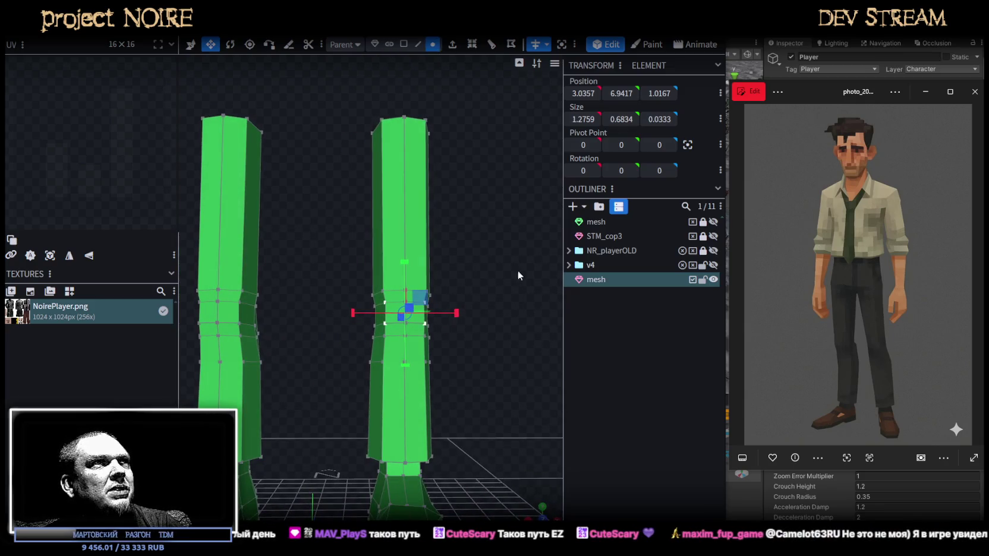
{"action": "left_click", "coordinate": [542, 516]}
{"action": "scroll", "coordinate": [412, 342], "scroll_direction": "down", "scroll_amount": 3}
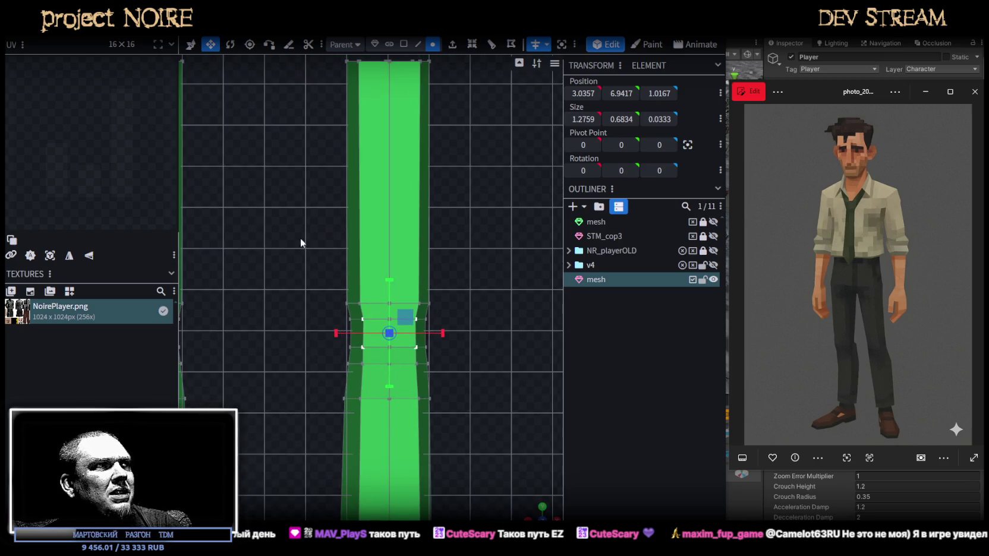
{"action": "left_click_drag", "start_coordinate": [292, 239], "coordinate": [488, 418]}
{"action": "scroll", "coordinate": [486, 412], "scroll_direction": "down", "scroll_amount": 1}
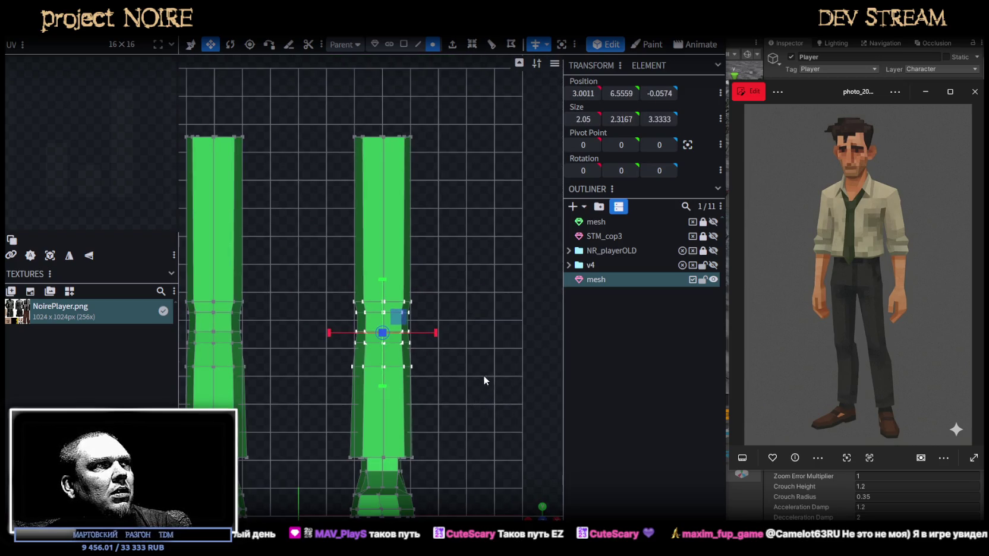
{"action": "right_click_drag", "start_coordinate": [484, 381], "coordinate": [509, 382]}
{"action": "key", "text": "v"}
{"action": "left_click_drag", "start_coordinate": [463, 335], "coordinate": [471, 364]}
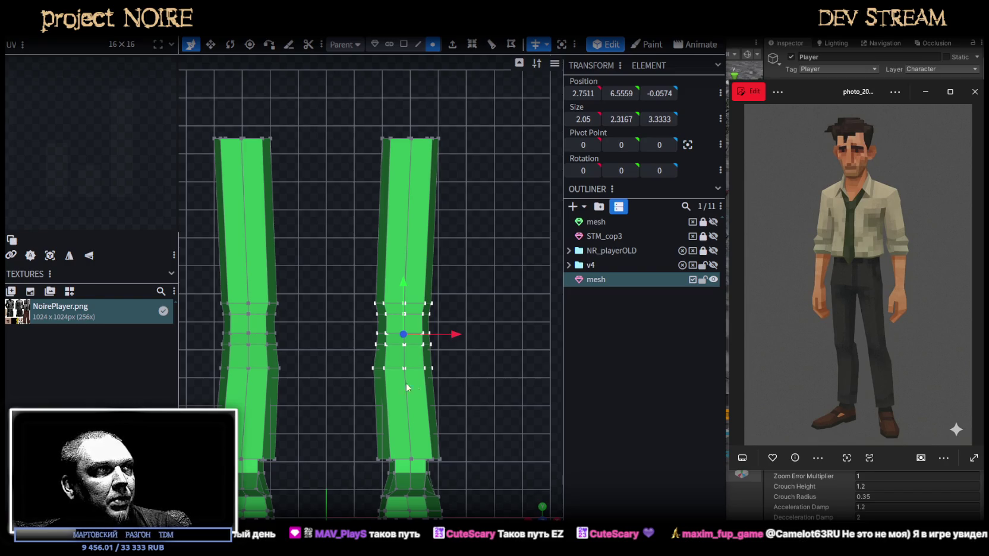
Select the middle vertex rows of both legs and push the left leg's knee row sideways
{"action": "scroll", "coordinate": [347, 399], "scroll_direction": "up", "scroll_amount": 2}
{"action": "mouse_move", "coordinate": [345, 407]}
{"action": "left_mouse_down"}
{"action": "mouse_move", "coordinate": [467, 374]}
{"action": "mouse_move", "coordinate": [468, 383]}
{"action": "left_mouse_up"}
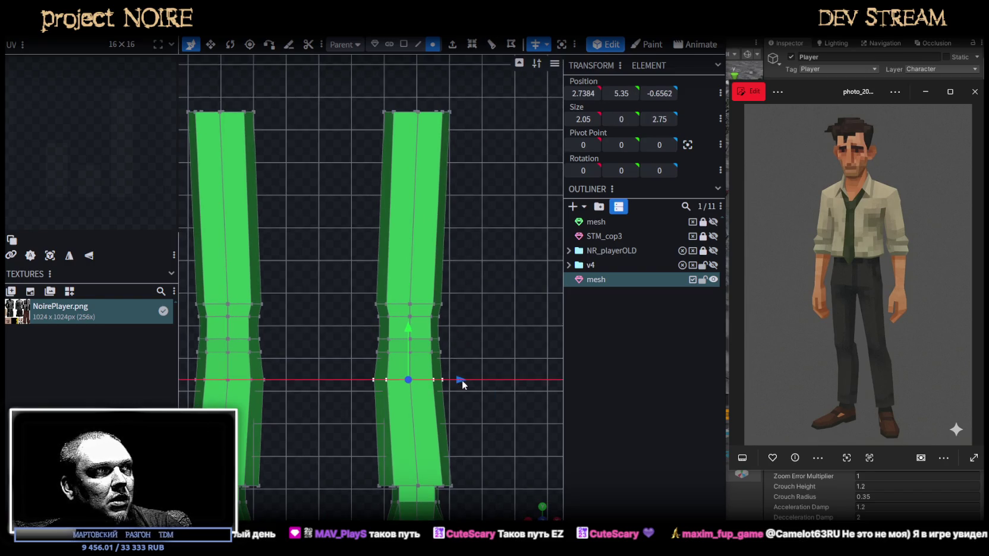
{"action": "scroll", "coordinate": [475, 387], "scroll_direction": "down", "scroll_amount": 2}
{"action": "mouse_move", "coordinate": [542, 512]}
{"action": "left_mouse_down"}
{"action": "mouse_move", "coordinate": [481, 348]}
{"action": "mouse_move", "coordinate": [323, 326]}
{"action": "mouse_move", "coordinate": [526, 322]}
{"action": "mouse_move", "coordinate": [513, 353]}
{"action": "mouse_move", "coordinate": [526, 329]}
{"action": "mouse_move", "coordinate": [523, 416]}
{"action": "left_mouse_up"}
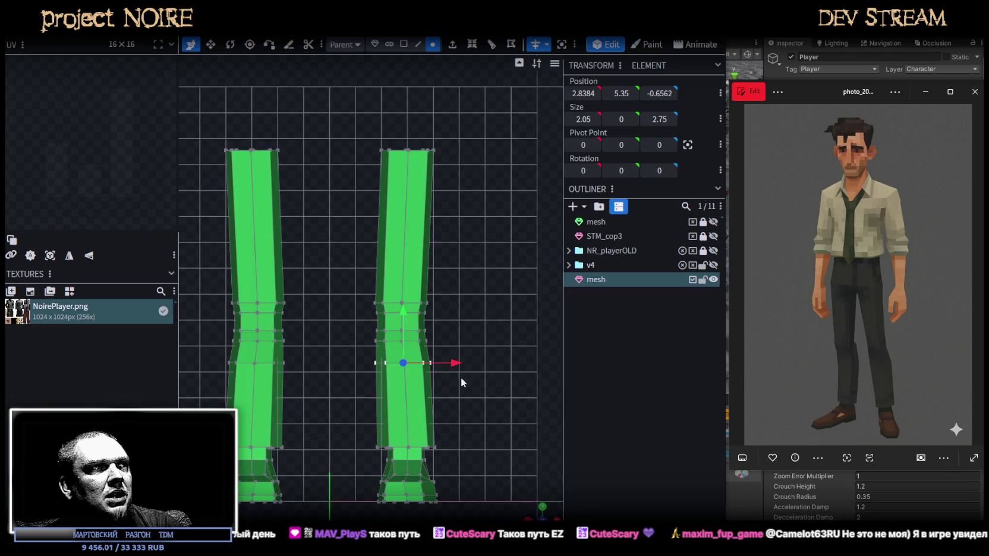
{"action": "scroll", "coordinate": [470, 368], "scroll_direction": "up", "scroll_amount": 2}
{"action": "left_click_drag", "start_coordinate": [368, 295], "coordinate": [482, 343]}
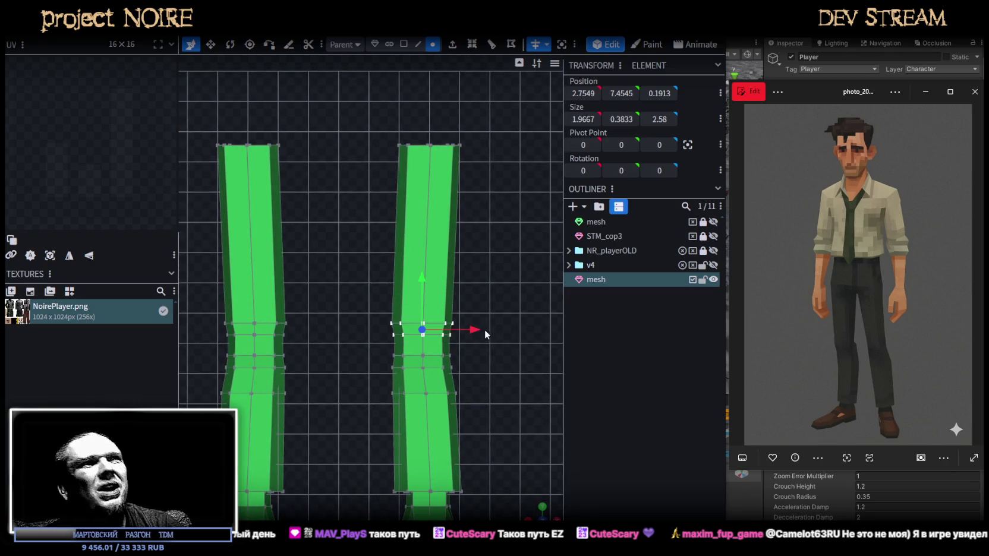
{"action": "left_click", "coordinate": [557, 514]}
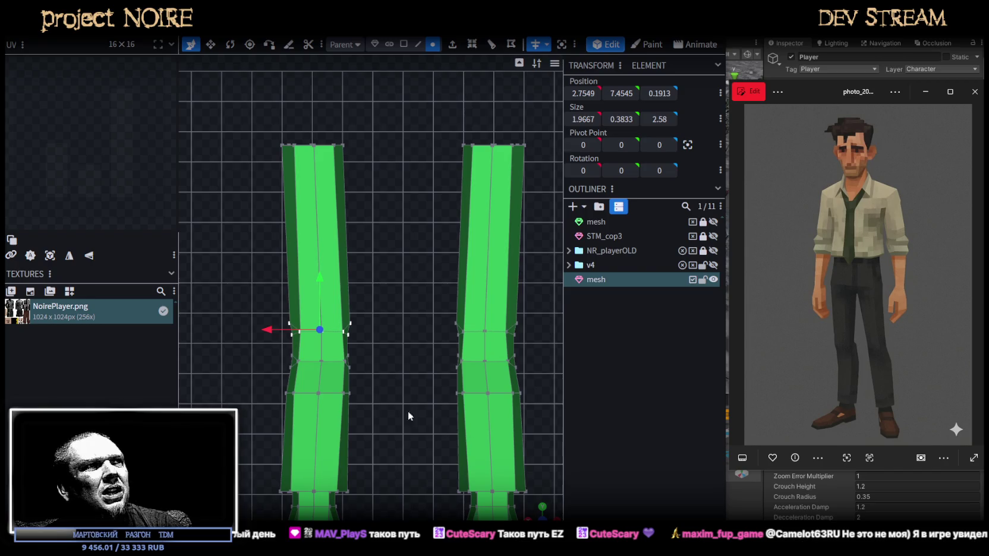
{"action": "scroll", "coordinate": [392, 398], "scroll_direction": "up", "scroll_amount": 2}
{"action": "left_click_drag", "start_coordinate": [227, 291], "coordinate": [389, 363]}
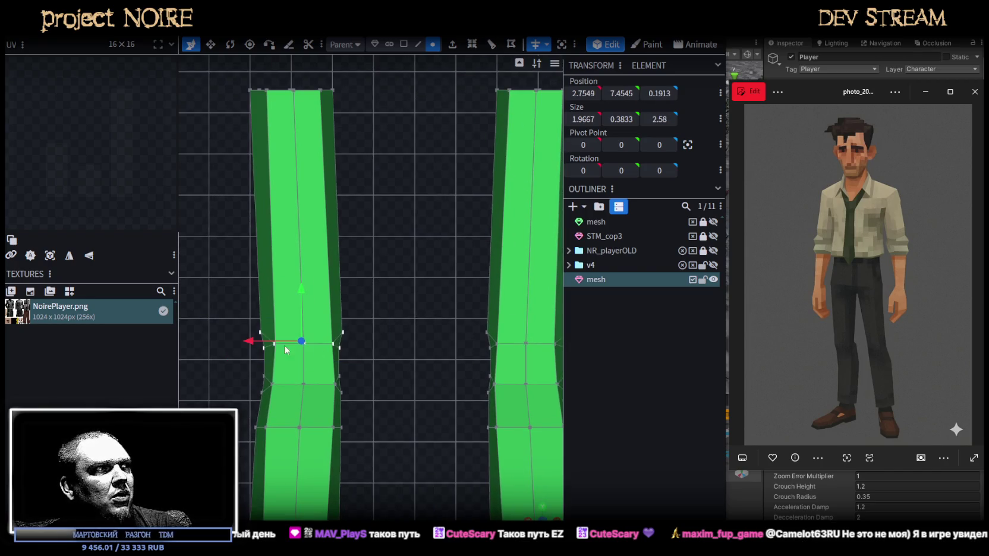
{"action": "left_click_drag", "start_coordinate": [248, 343], "coordinate": [258, 346]}
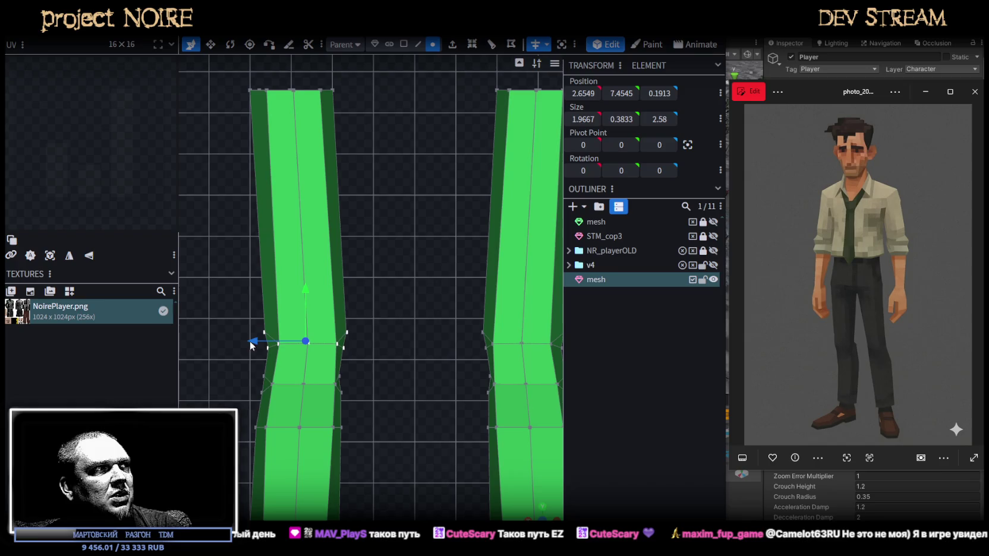
{"action": "mouse_move", "coordinate": [248, 341]}
{"action": "left_mouse_down"}
{"action": "mouse_move", "coordinate": [262, 344]}
{"action": "mouse_move", "coordinate": [252, 340]}
{"action": "left_mouse_up"}
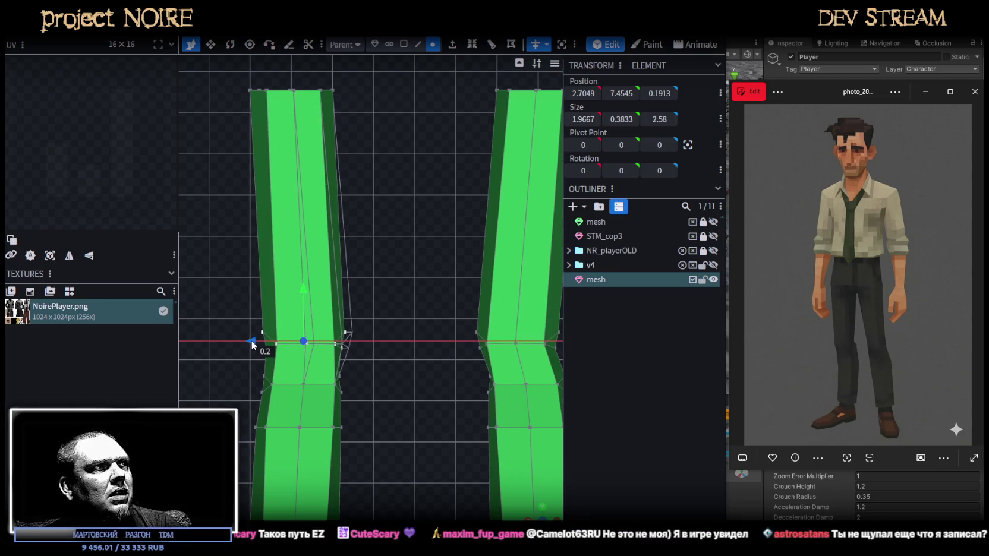
Pull the right leg's top vertices inward toward the centre
{"action": "left_click_drag", "start_coordinate": [208, 451], "coordinate": [196, 475]}
{"action": "mouse_move", "coordinate": [461, 449]}
{"action": "left_mouse_down"}
{"action": "mouse_move", "coordinate": [496, 438]}
{"action": "mouse_move", "coordinate": [541, 392]}
{"action": "mouse_move", "coordinate": [483, 285]}
{"action": "left_mouse_up"}
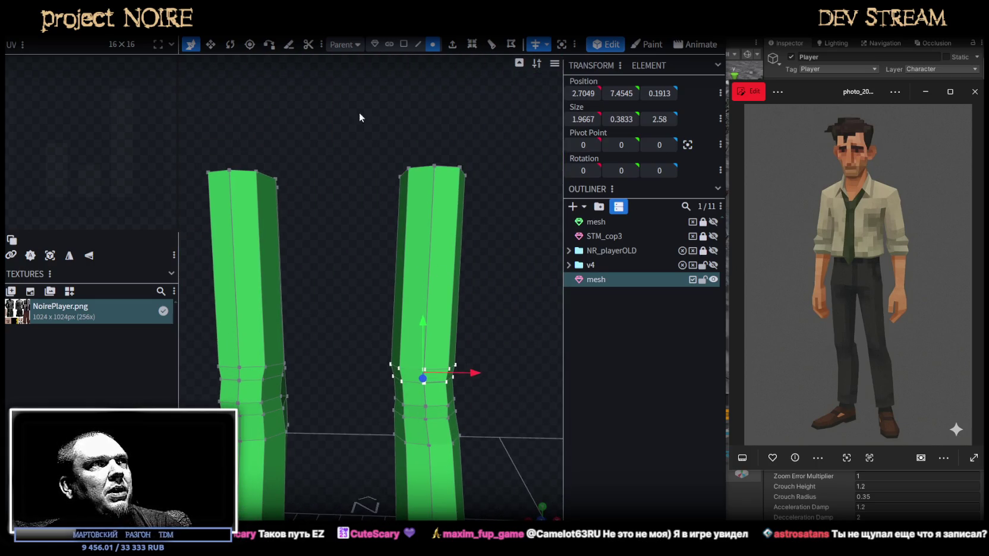
{"action": "left_click_drag", "start_coordinate": [357, 103], "coordinate": [500, 229]}
{"action": "left_click_drag", "start_coordinate": [487, 175], "coordinate": [467, 174]}
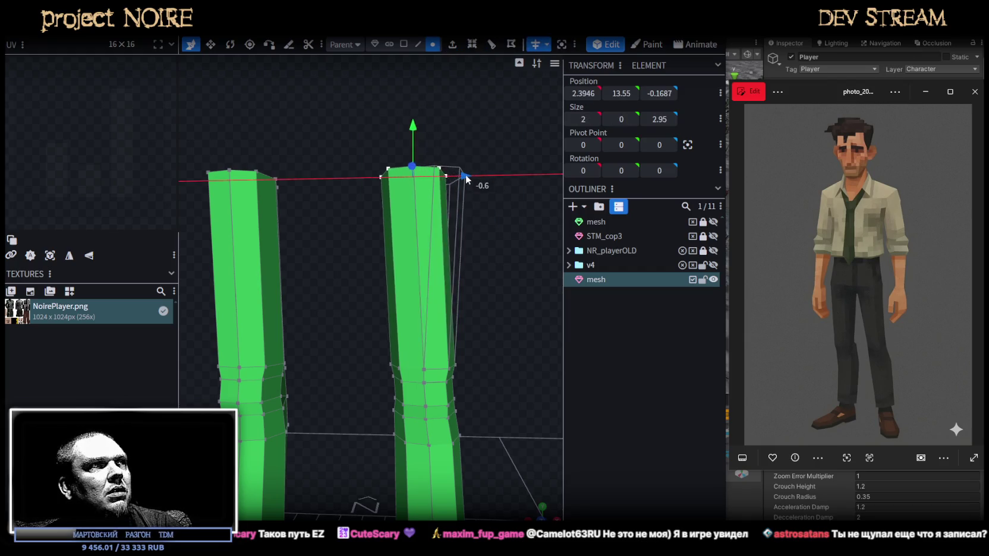
Widen the top faces of both legs and lower them to height 12.65
{"action": "right_click_drag", "start_coordinate": [492, 257], "coordinate": [483, 289]}
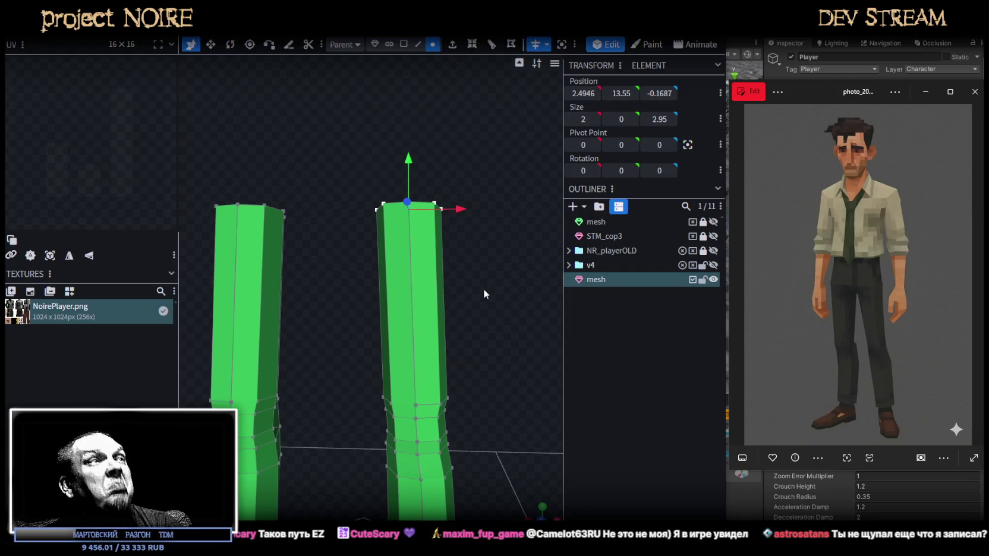
{"action": "key", "text": "v"}
{"action": "left_click_drag", "start_coordinate": [532, 514], "coordinate": [522, 483]}
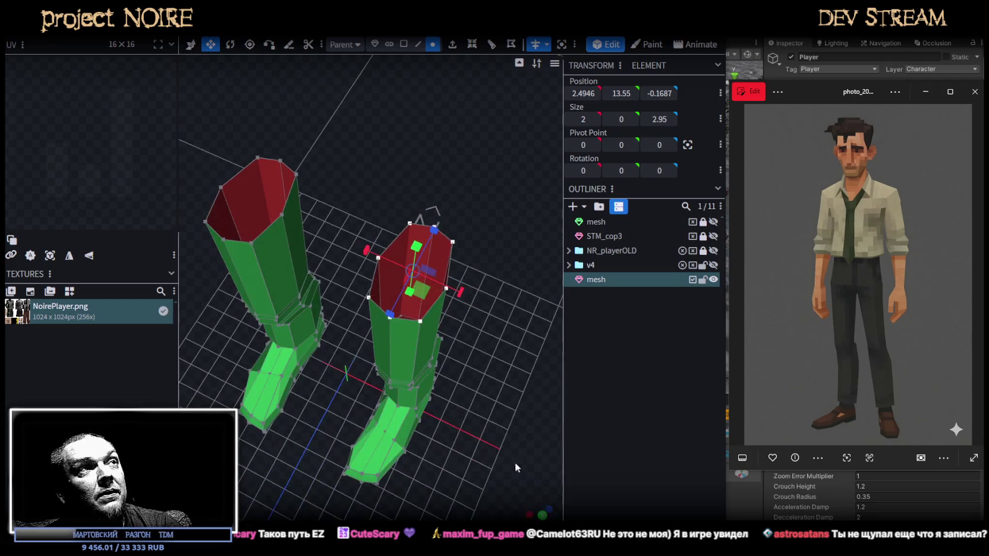
{"action": "mouse_move", "coordinate": [432, 294]}
{"action": "left_mouse_down"}
{"action": "mouse_move", "coordinate": [532, 283]}
{"action": "mouse_move", "coordinate": [508, 274]}
{"action": "mouse_move", "coordinate": [525, 288]}
{"action": "mouse_move", "coordinate": [471, 305]}
{"action": "mouse_move", "coordinate": [462, 325]}
{"action": "mouse_move", "coordinate": [450, 262]}
{"action": "left_mouse_up"}
{"action": "key", "text": "v"}
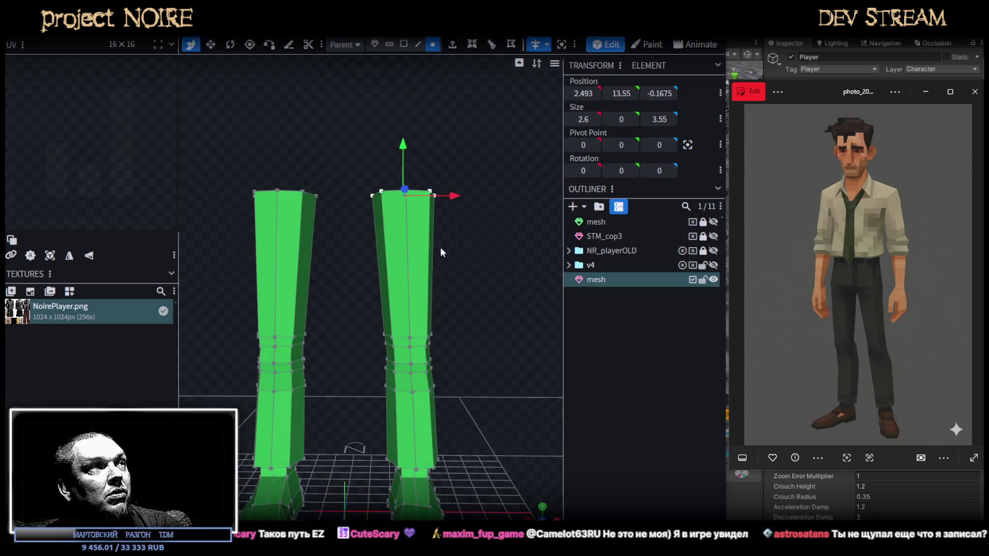
{"action": "left_click_drag", "start_coordinate": [398, 153], "coordinate": [448, 334]}
Move the whole right leg 0.8 inward to X 2.0662
{"action": "left_click_drag", "start_coordinate": [479, 488], "coordinate": [357, 162]}
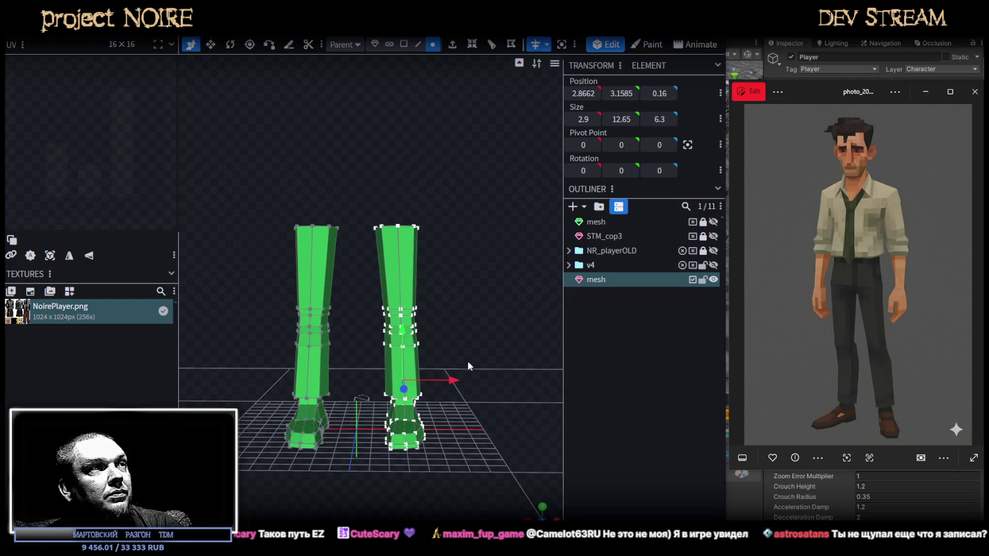
{"action": "left_click_drag", "start_coordinate": [452, 383], "coordinate": [439, 380]}
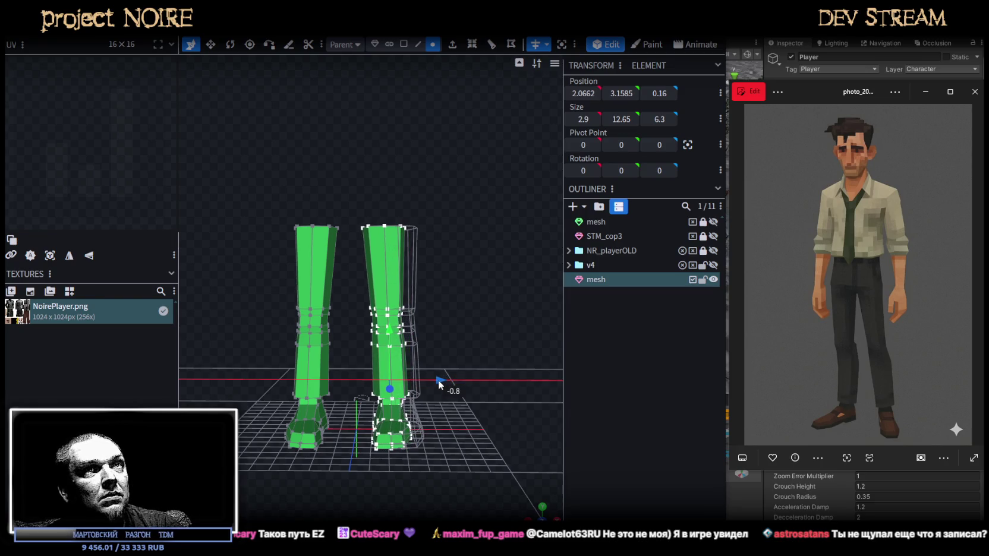
{"action": "left_click_drag", "start_coordinate": [463, 274], "coordinate": [482, 371]}
{"action": "scroll", "coordinate": [482, 357], "scroll_direction": "up", "scroll_amount": 5}
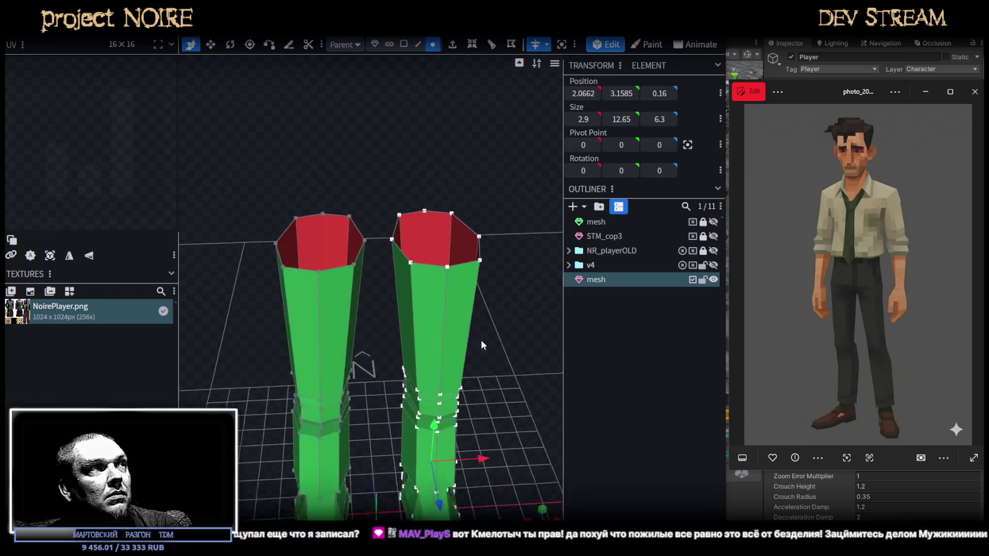
{"action": "scroll", "coordinate": [481, 340], "scroll_direction": "up", "scroll_amount": 3}
{"action": "left_click_drag", "start_coordinate": [419, 226], "coordinate": [451, 108]}
In edge mode, select an inner edge on the right leg's top rim
{"action": "left_click", "coordinate": [418, 44]}
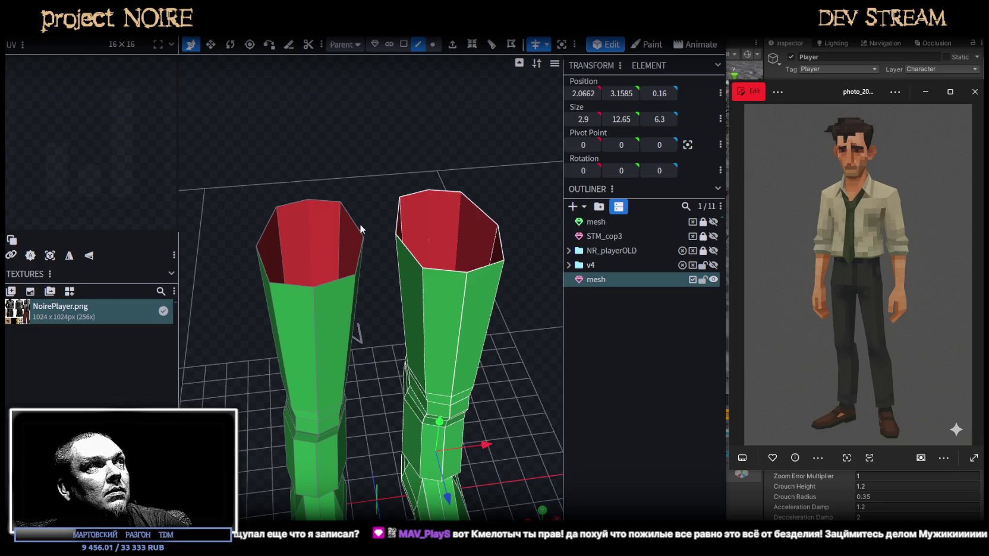
{"action": "left_click_drag", "start_coordinate": [385, 209], "coordinate": [458, 211]}
{"action": "left_click", "coordinate": [409, 233]}
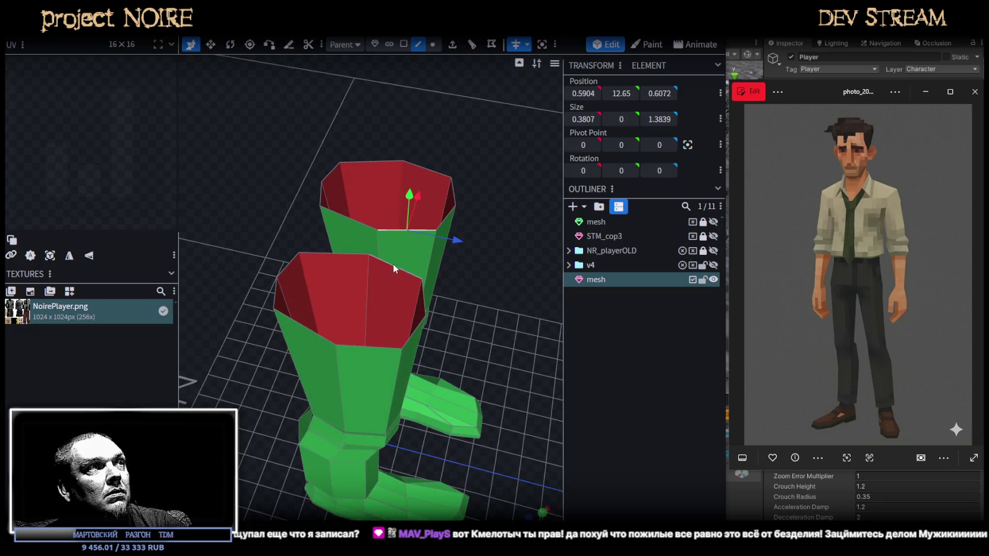
Delete the facing inner walls of both leg tops and bridge them with a loop-cut crotch face
{"action": "key", "text": "Delete"}
{"action": "left_click", "coordinate": [352, 226]}
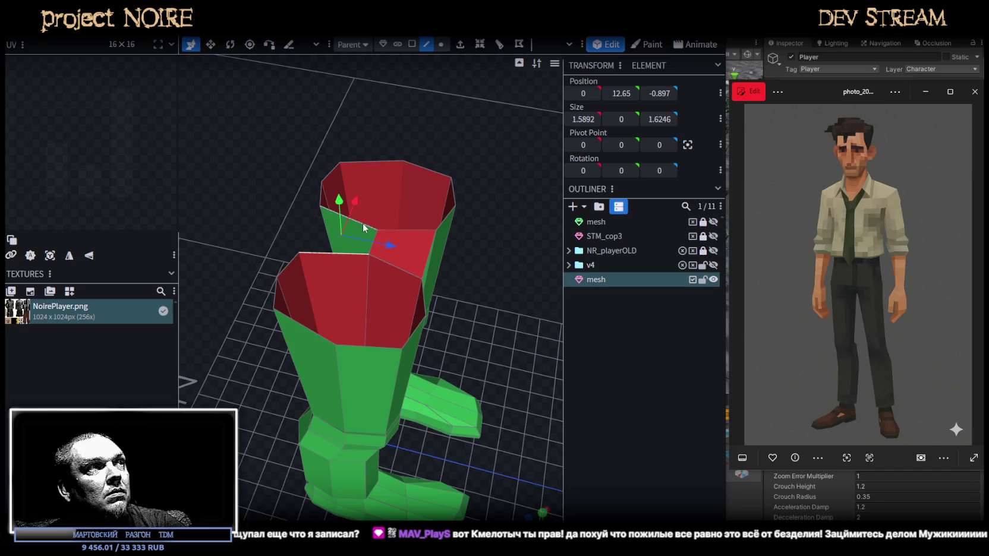
{"action": "key", "text": "Delete"}
{"action": "left_click", "coordinate": [429, 256]}
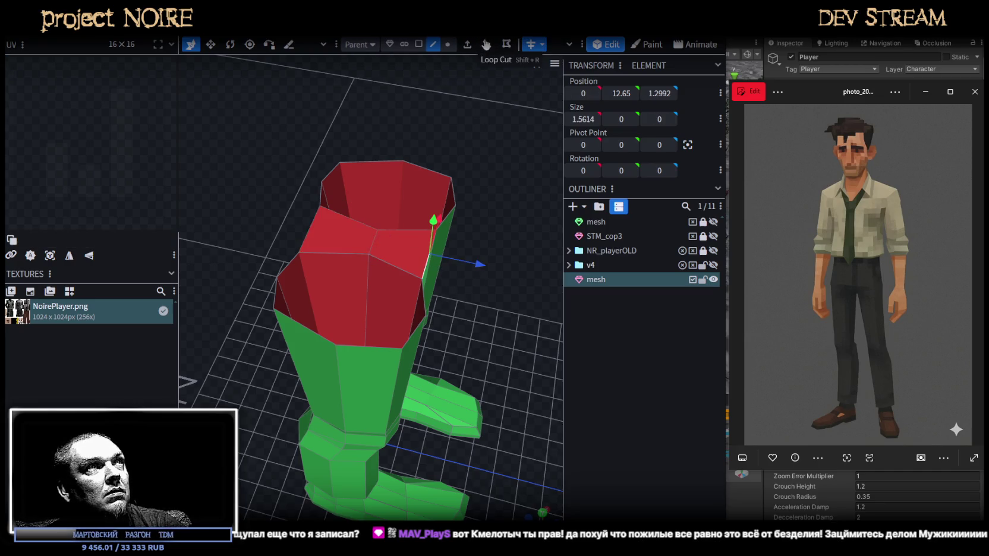
{"action": "key", "text": "ctrl+r"}
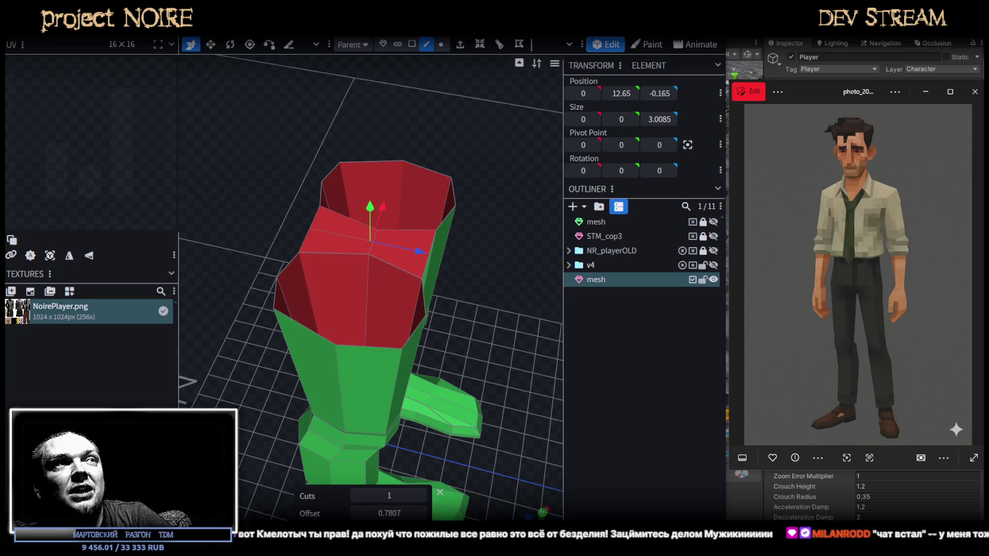
Select the bridge's two centre vertices and spread them apart
{"action": "mouse_move", "coordinate": [537, 302]}
{"action": "left_mouse_down"}
{"action": "mouse_move", "coordinate": [419, 238]}
{"action": "mouse_move", "coordinate": [381, 200]}
{"action": "left_mouse_up"}
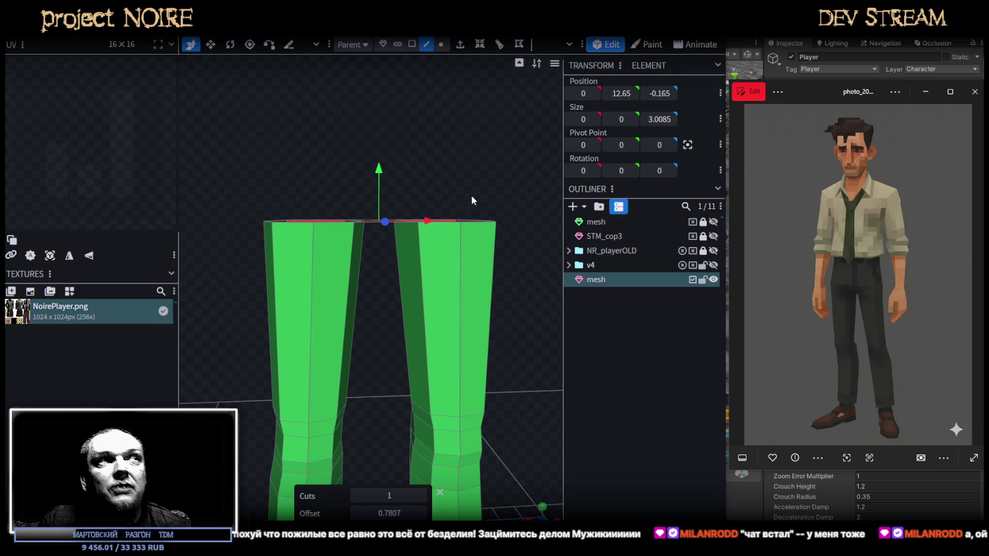
{"action": "left_click_drag", "start_coordinate": [503, 185], "coordinate": [486, 206]}
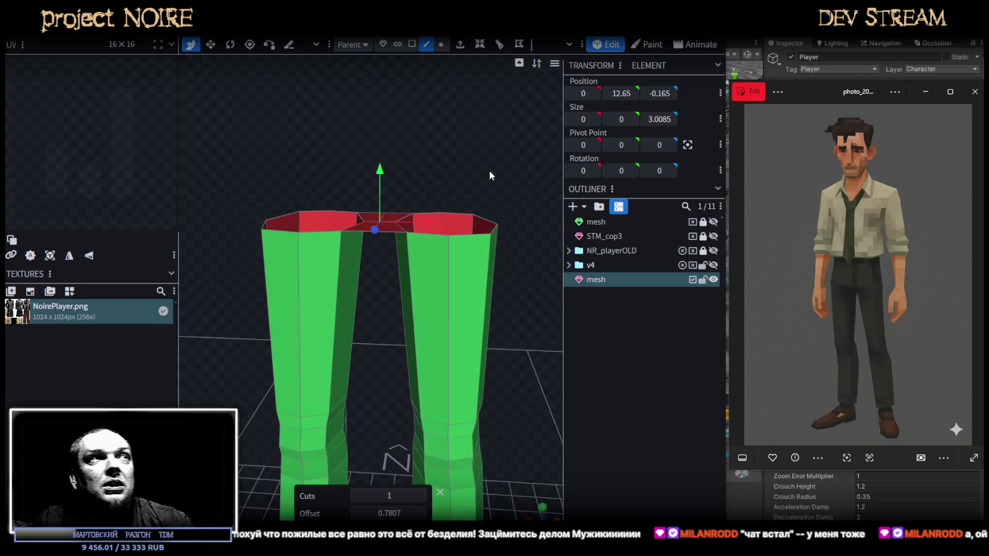
{"action": "left_click_drag", "start_coordinate": [490, 170], "coordinate": [495, 164]}
{"action": "scroll", "coordinate": [495, 164], "scroll_direction": "up", "scroll_amount": 2}
{"action": "left_click", "coordinate": [440, 44]}
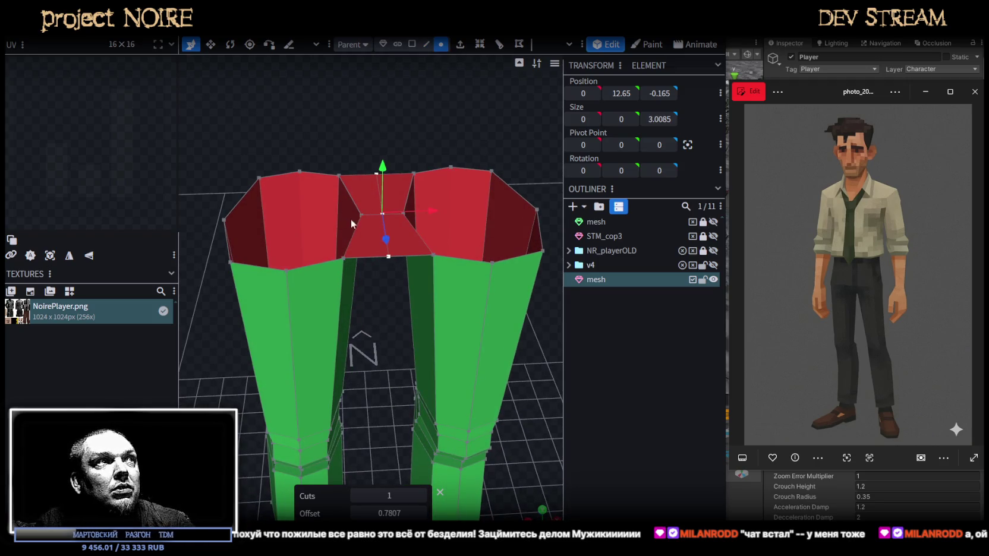
{"action": "left_click", "coordinate": [351, 219]}
{"action": "scroll", "coordinate": [425, 157], "scroll_direction": "up", "scroll_amount": 1}
{"action": "scroll", "coordinate": [425, 156], "scroll_direction": "up", "scroll_amount": 1}
{"action": "left_click", "coordinate": [414, 195]}
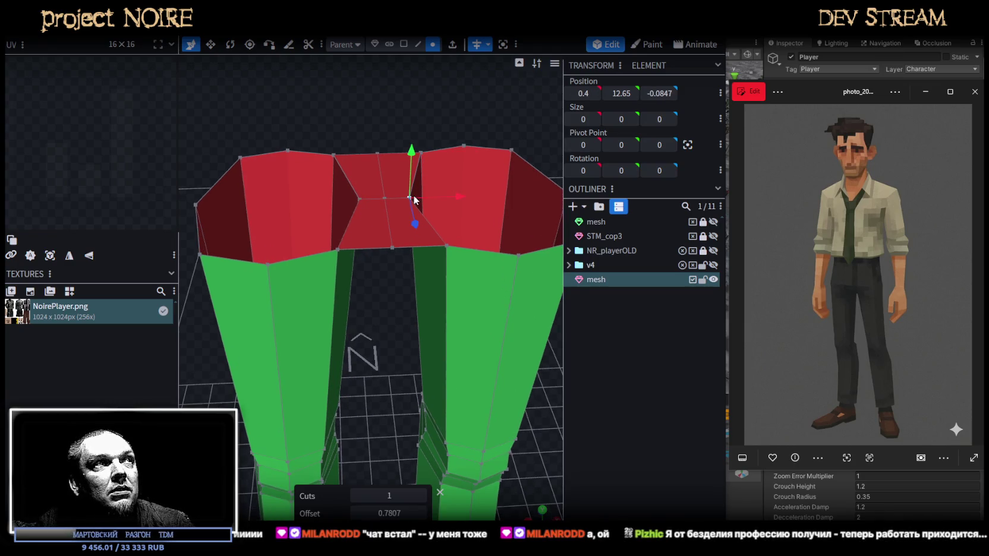
{"action": "left_click", "coordinate": [358, 199], "text": "shift"}
{"action": "key", "text": "v"}
{"action": "left_click_drag", "start_coordinate": [438, 196], "coordinate": [441, 195]}
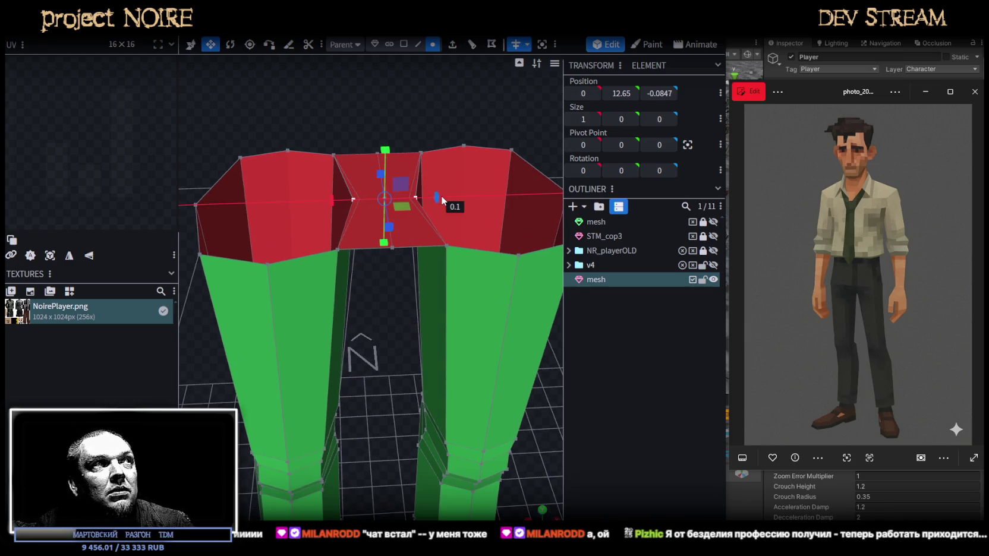
Select the right-centre edge of the bridge from a top-down view
{"action": "scroll", "coordinate": [342, 153], "scroll_direction": "down", "scroll_amount": 2}
{"action": "left_click_drag", "start_coordinate": [342, 153], "coordinate": [343, 115]}
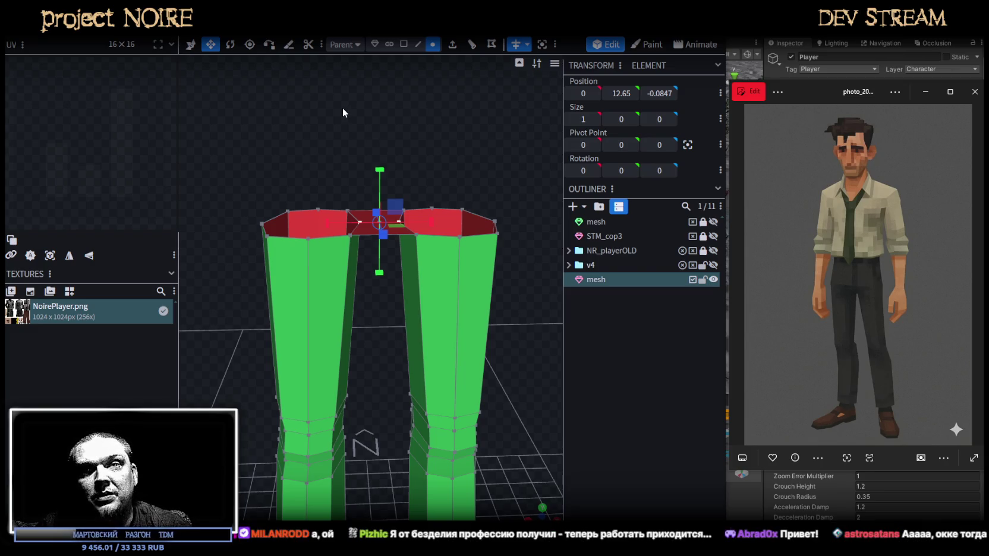
{"action": "mouse_move", "coordinate": [443, 166]}
{"action": "middle_mouse_down"}
{"action": "mouse_move", "coordinate": [498, 203]}
{"action": "mouse_move", "coordinate": [421, 132]}
{"action": "mouse_move", "coordinate": [448, 126]}
{"action": "mouse_move", "coordinate": [402, 114]}
{"action": "mouse_move", "coordinate": [394, 96]}
{"action": "mouse_move", "coordinate": [421, 167]}
{"action": "middle_mouse_up"}
{"action": "left_click", "coordinate": [405, 189]}
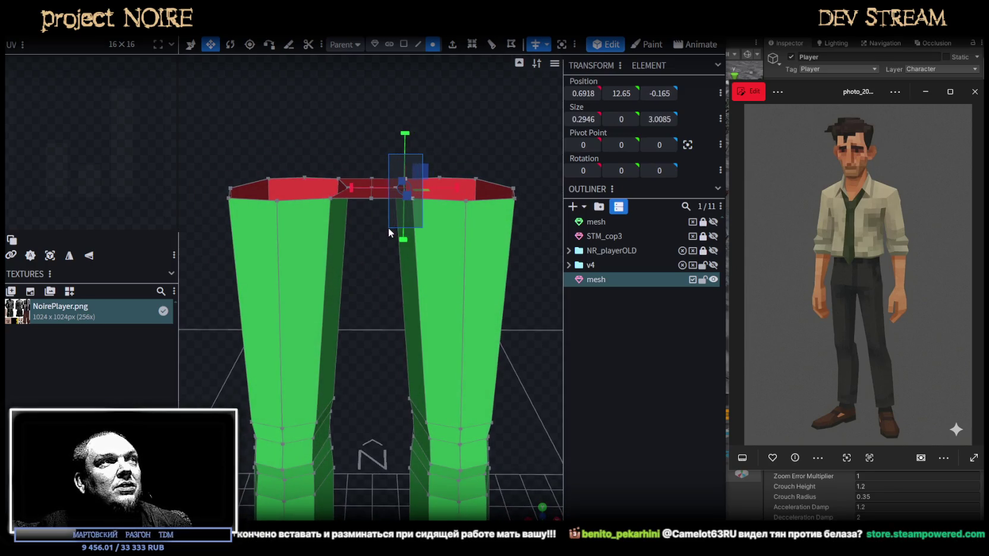
Slide the bridge edge toward the centre and push a crotch vertex forward
{"action": "key", "text": "s"}
{"action": "left_click_drag", "start_coordinate": [450, 187], "coordinate": [440, 186]}
{"action": "mouse_move", "coordinate": [440, 186]}
{"action": "middle_mouse_down"}
{"action": "mouse_move", "coordinate": [537, 295]}
{"action": "mouse_move", "coordinate": [488, 268]}
{"action": "mouse_move", "coordinate": [510, 285]}
{"action": "mouse_move", "coordinate": [518, 321]}
{"action": "mouse_move", "coordinate": [440, 124]}
{"action": "mouse_move", "coordinate": [381, 178]}
{"action": "mouse_move", "coordinate": [397, 307]}
{"action": "middle_mouse_up"}
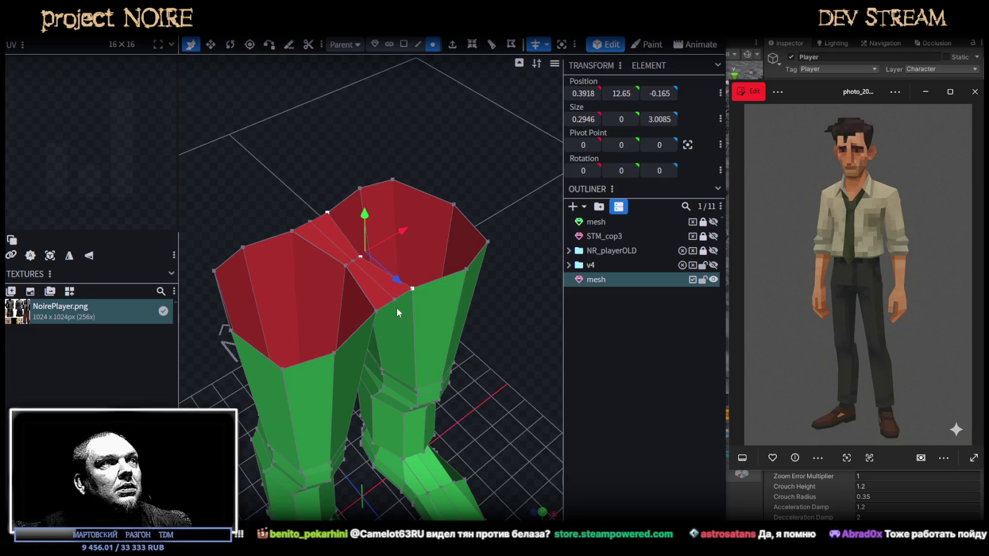
{"action": "left_click", "coordinate": [397, 304]}
{"action": "left_click_drag", "start_coordinate": [410, 312], "coordinate": [426, 326]}
Select the top and front rim edges of the waist in edge mode
{"action": "middle_click_drag", "start_coordinate": [496, 318], "coordinate": [467, 269]}
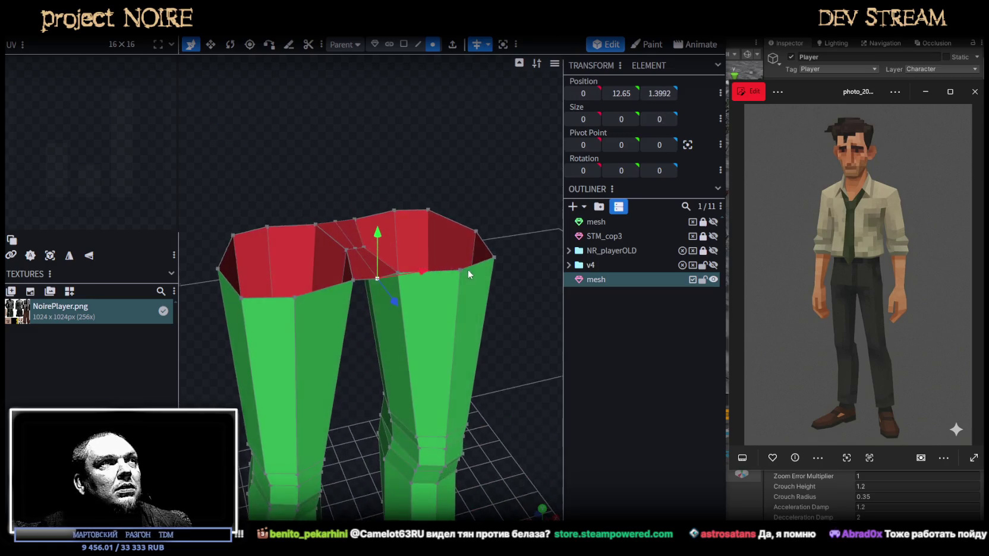
{"action": "left_click", "coordinate": [419, 44]}
{"action": "scroll", "coordinate": [415, 268], "scroll_direction": "up", "scroll_amount": 2}
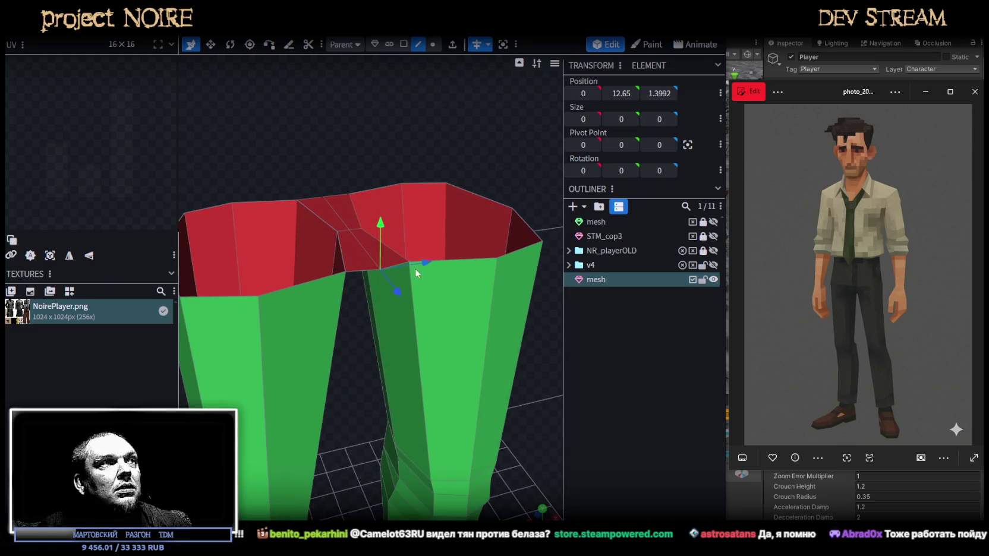
{"action": "left_click", "coordinate": [459, 257]}
{"action": "left_click", "coordinate": [528, 225], "text": "shift"}
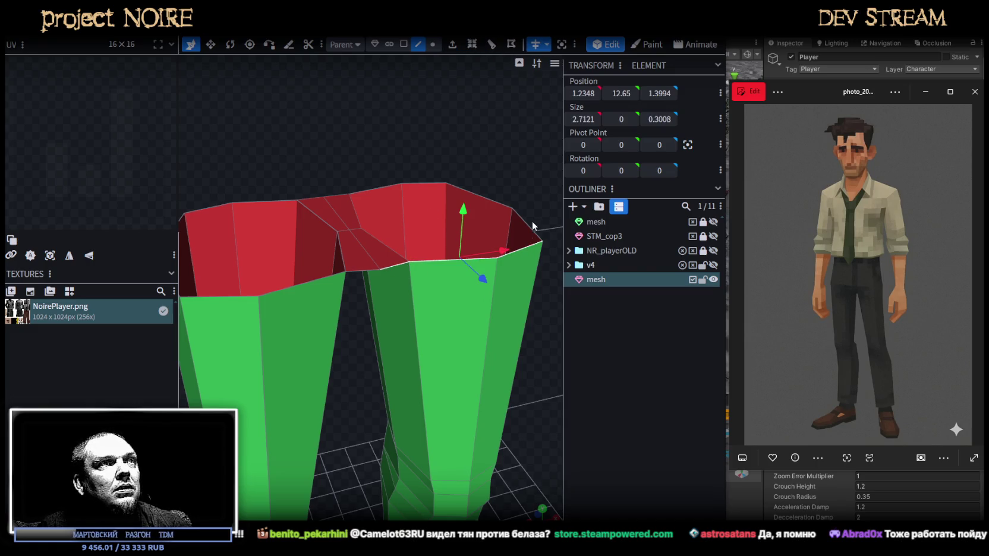
{"action": "left_click", "coordinate": [484, 195], "text": "shift"}
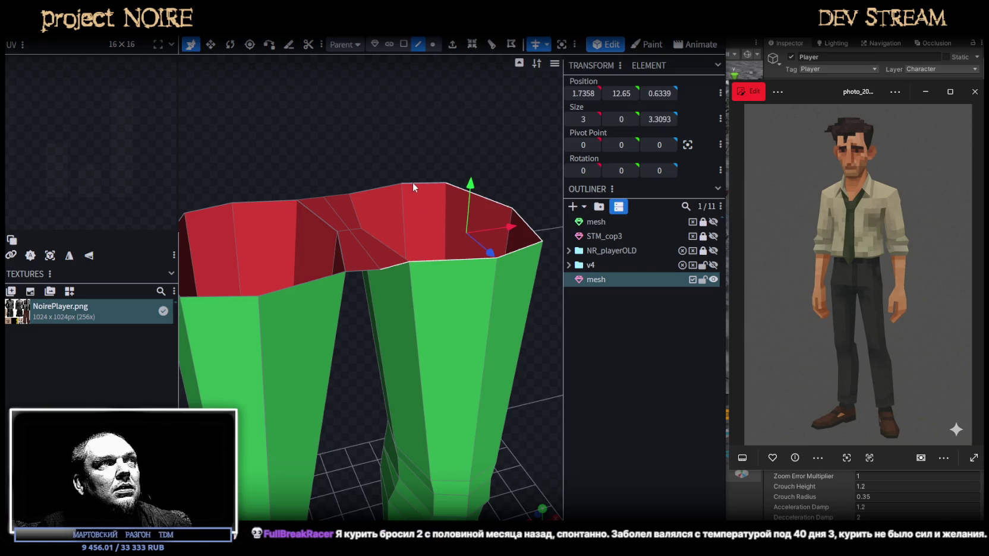
{"action": "middle_click_drag", "start_coordinate": [448, 128], "coordinate": [193, 107]}
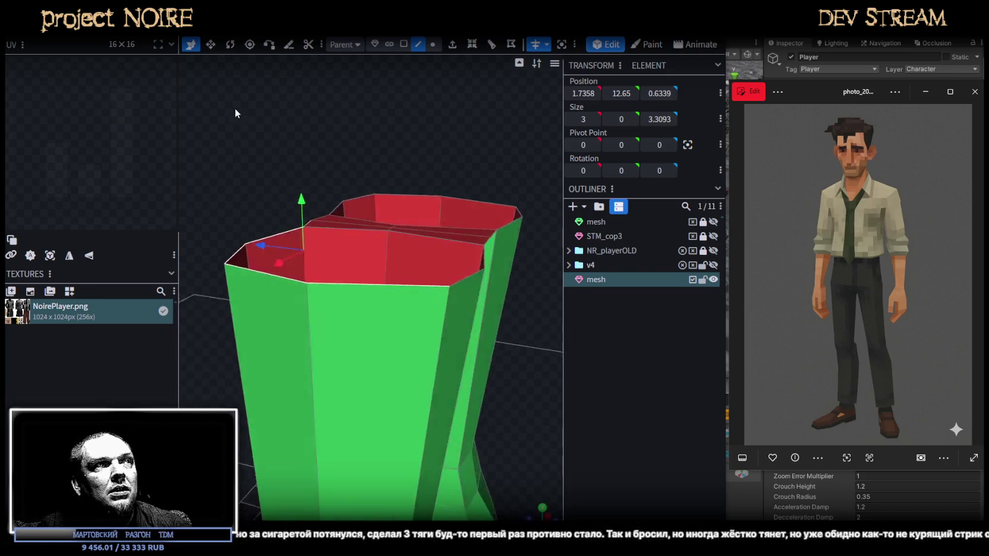
{"action": "middle_click_drag", "start_coordinate": [193, 107], "coordinate": [416, 242]}
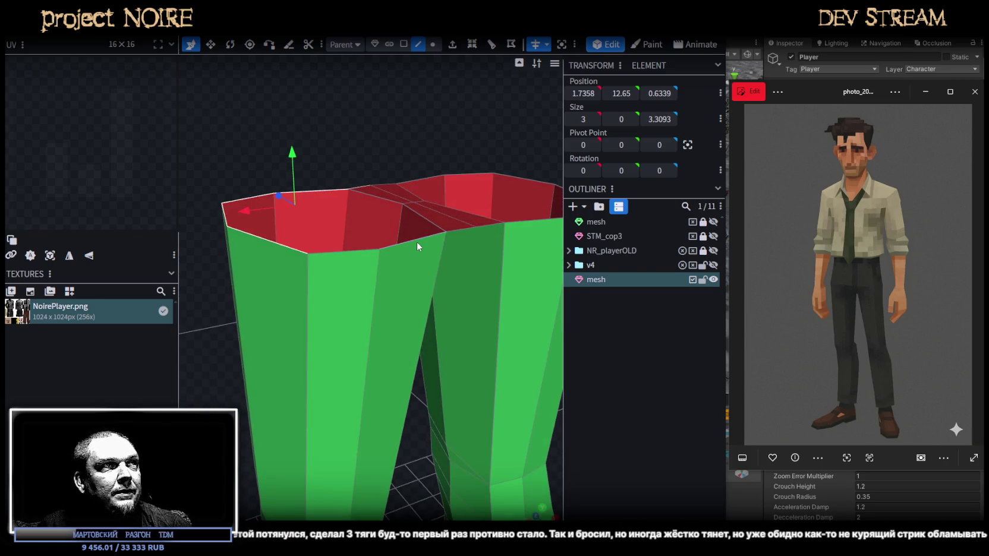
{"action": "left_click", "coordinate": [415, 240]}
{"action": "left_click", "coordinate": [330, 252], "text": "shift"}
Add the remaining rim edges and lower the selection by 0.25 to height 12.4
{"action": "mouse_move", "coordinate": [274, 130]}
{"action": "middle_mouse_down"}
{"action": "mouse_move", "coordinate": [287, 111]}
{"action": "mouse_move", "coordinate": [268, 125]}
{"action": "mouse_move", "coordinate": [268, 141]}
{"action": "mouse_move", "coordinate": [284, 119]}
{"action": "mouse_move", "coordinate": [269, 126]}
{"action": "middle_mouse_up"}
{"action": "left_click", "coordinate": [441, 236], "text": "shift"}
{"action": "left_click", "coordinate": [440, 226], "text": "shift"}
{"action": "left_click", "coordinate": [448, 223], "text": "shift"}
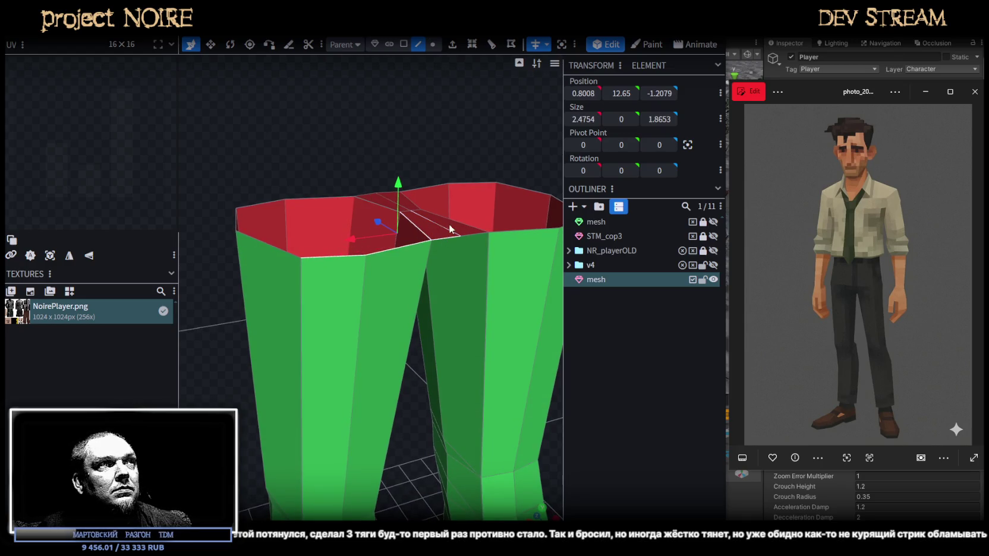
{"action": "left_click", "coordinate": [456, 220], "text": "shift"}
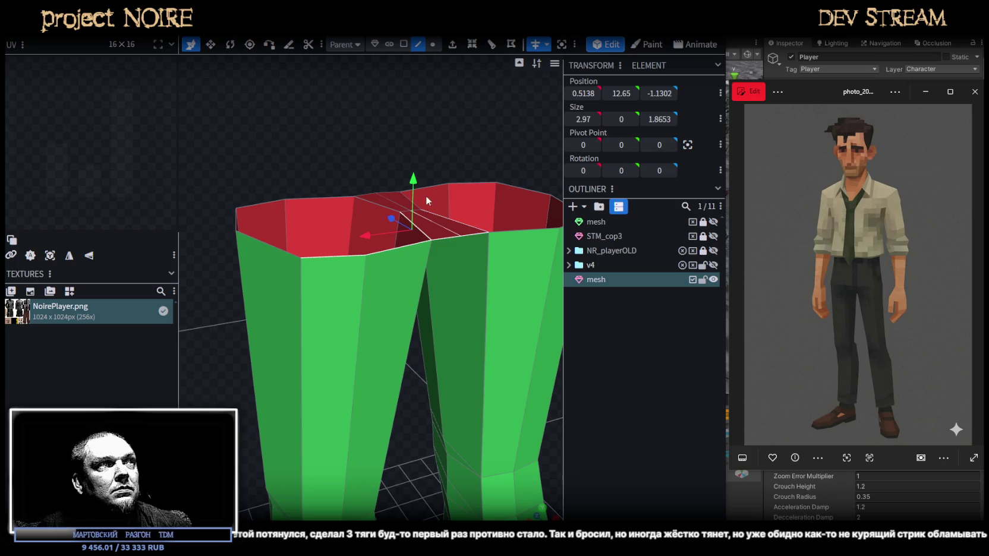
{"action": "left_click_drag", "start_coordinate": [412, 179], "coordinate": [413, 191]}
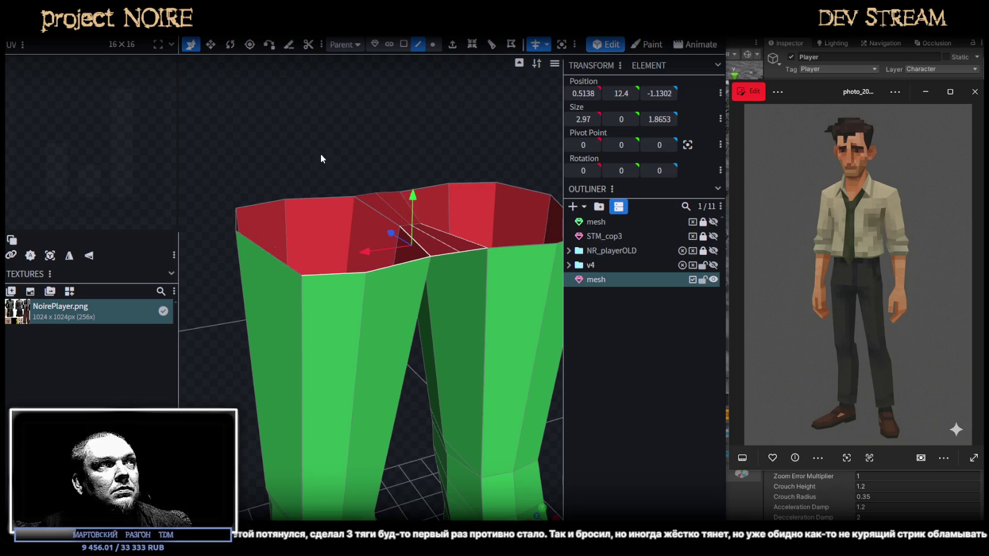
{"action": "left_click_drag", "start_coordinate": [319, 154], "coordinate": [419, 251]}
{"action": "left_click", "coordinate": [426, 250]}
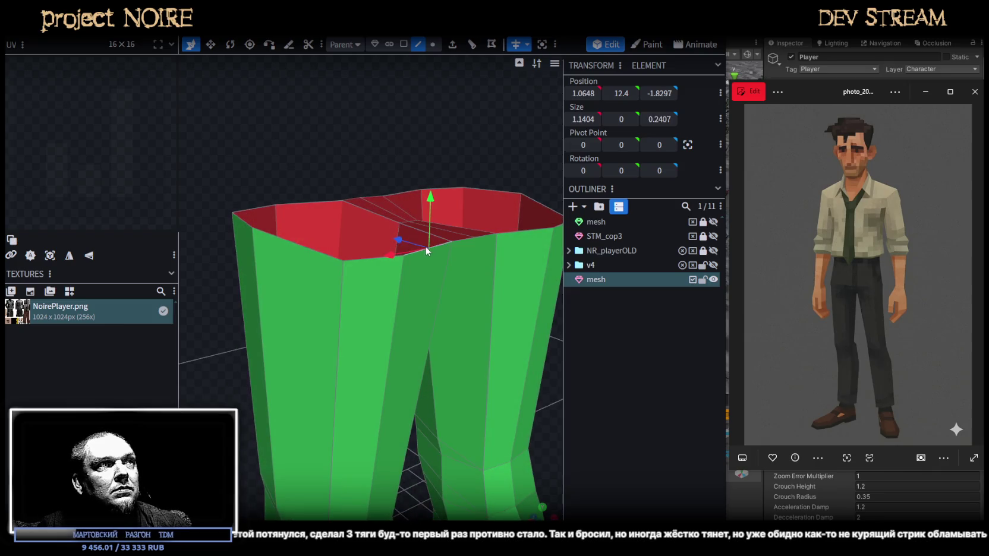
Add the left rim edges, then extrude the selection 0.25 along Y+
{"action": "left_click", "coordinate": [367, 260], "text": "shift"}
{"action": "left_click", "coordinate": [361, 261], "text": "shift"}
{"action": "left_click", "coordinate": [472, 44]}
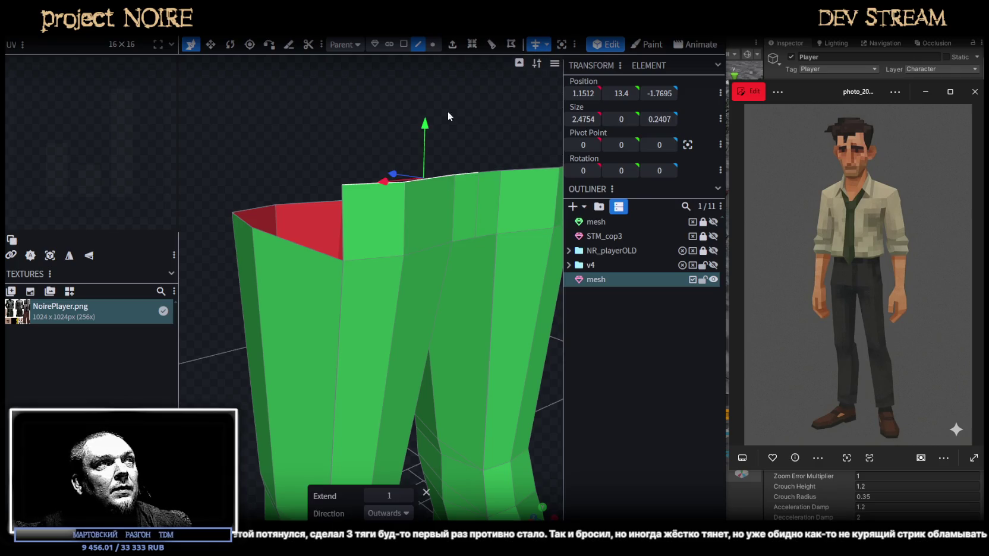
{"action": "left_click", "coordinate": [407, 513]}
{"action": "left_click", "coordinate": [384, 409]}
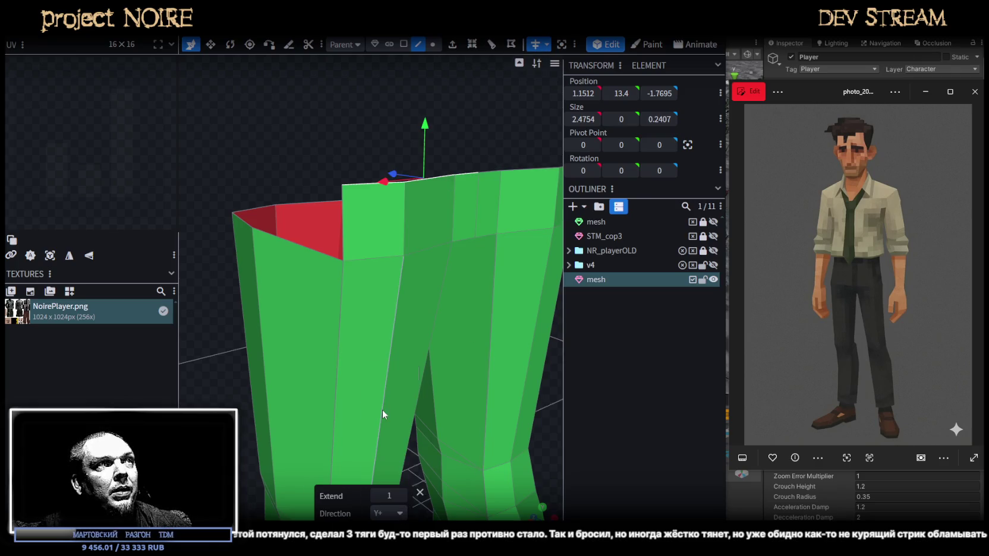
{"action": "left_click", "coordinate": [374, 499]}
{"action": "left_click", "coordinate": [375, 499]}
{"action": "mouse_move", "coordinate": [396, 452]}
{"action": "left_mouse_down"}
{"action": "mouse_move", "coordinate": [442, 229]}
{"action": "mouse_move", "coordinate": [523, 334]}
{"action": "mouse_move", "coordinate": [436, 255]}
{"action": "mouse_move", "coordinate": [301, 258]}
{"action": "mouse_move", "coordinate": [315, 301]}
{"action": "mouse_move", "coordinate": [447, 343]}
{"action": "mouse_move", "coordinate": [417, 373]}
{"action": "mouse_move", "coordinate": [446, 402]}
{"action": "left_mouse_up"}
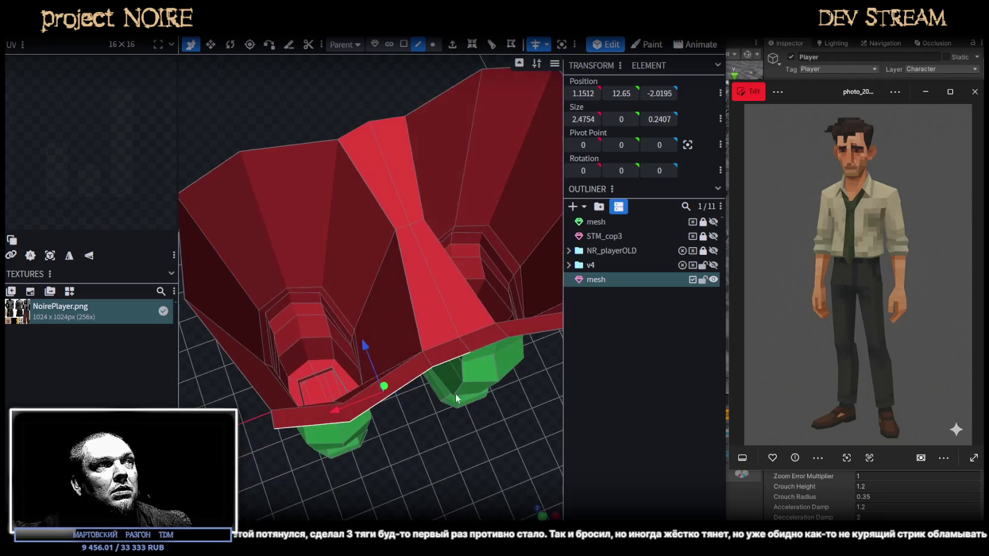
Move the front crotch vertex 0.2 along depth
{"action": "left_click", "coordinate": [466, 342]}
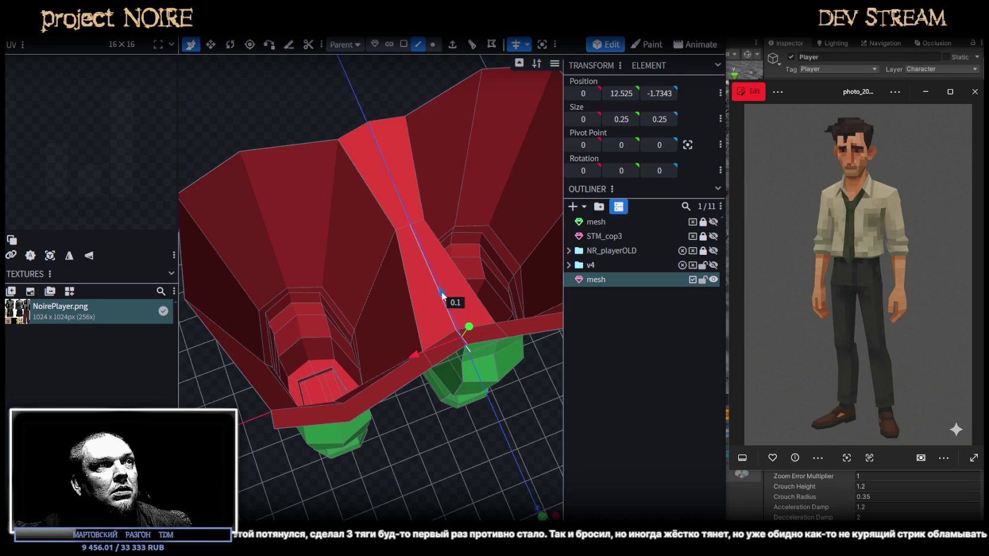
{"action": "mouse_move", "coordinate": [431, 495]}
{"action": "left_mouse_down"}
{"action": "mouse_move", "coordinate": [410, 375]}
{"action": "mouse_move", "coordinate": [369, 334]}
{"action": "mouse_move", "coordinate": [365, 306]}
{"action": "mouse_move", "coordinate": [434, 497]}
{"action": "mouse_move", "coordinate": [510, 359]}
{"action": "left_mouse_up"}
{"action": "left_click", "coordinate": [487, 268]}
{"action": "mouse_move", "coordinate": [486, 268]}
{"action": "left_mouse_down"}
{"action": "mouse_move", "coordinate": [444, 266]}
{"action": "mouse_move", "coordinate": [467, 456]}
{"action": "mouse_move", "coordinate": [537, 396]}
{"action": "mouse_move", "coordinate": [524, 354]}
{"action": "mouse_move", "coordinate": [535, 362]}
{"action": "mouse_move", "coordinate": [459, 192]}
{"action": "left_mouse_up"}
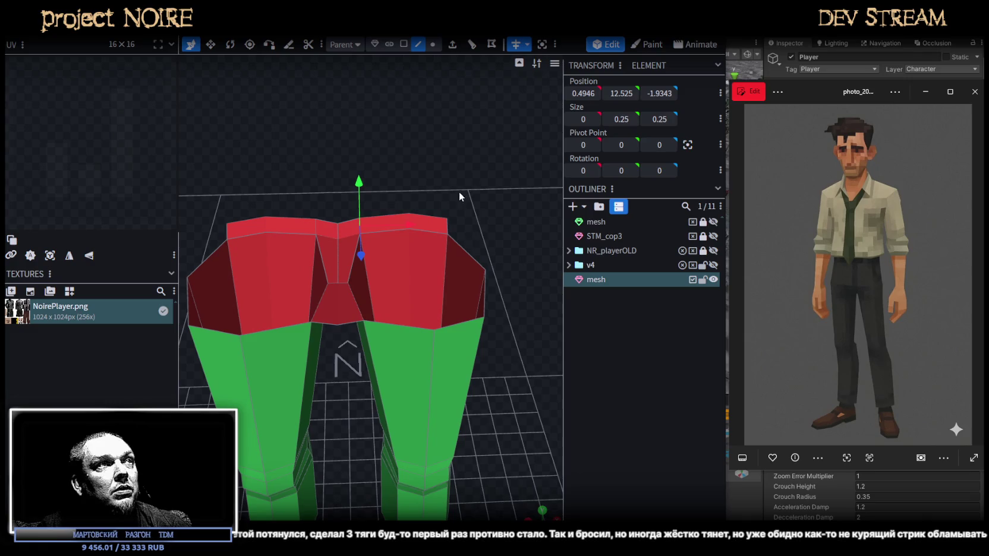
Move the waist's top-right corner vertex 0.1 outward
{"action": "left_click", "coordinate": [432, 45]}
{"action": "left_click", "coordinate": [447, 218]}
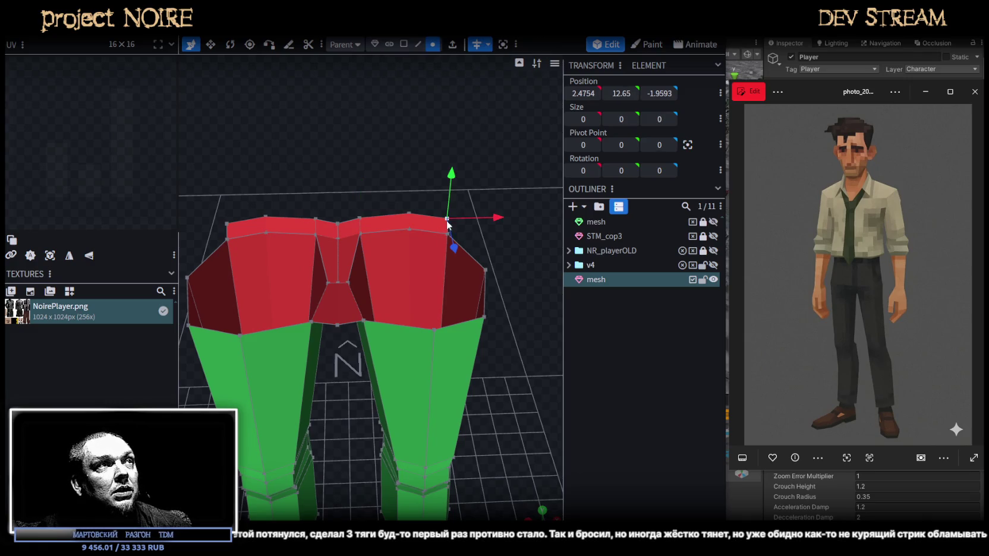
{"action": "left_click_drag", "start_coordinate": [492, 217], "coordinate": [495, 216]}
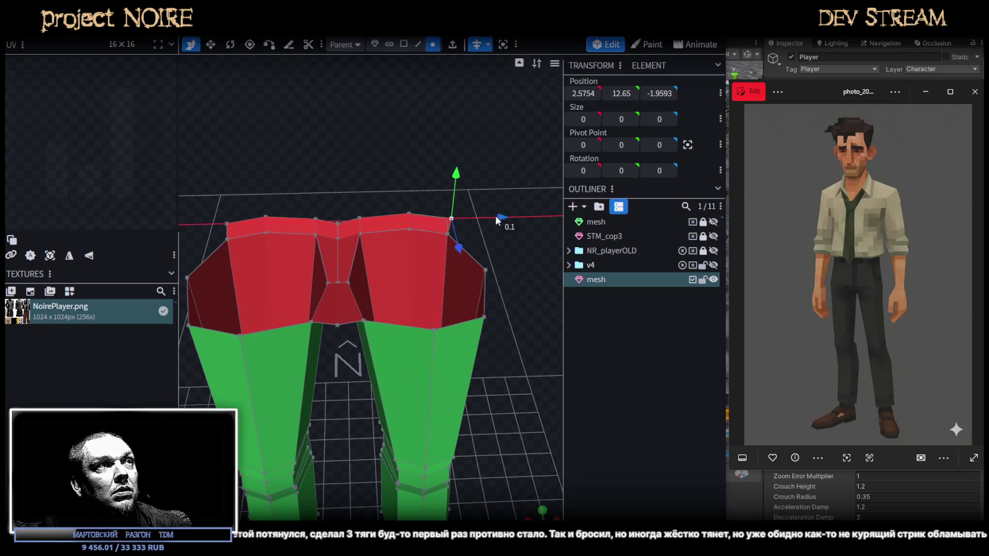
{"action": "left_click", "coordinate": [417, 44]}
{"action": "scroll", "coordinate": [449, 238], "scroll_direction": "up", "scroll_amount": 2}
{"action": "left_click", "coordinate": [463, 218]}
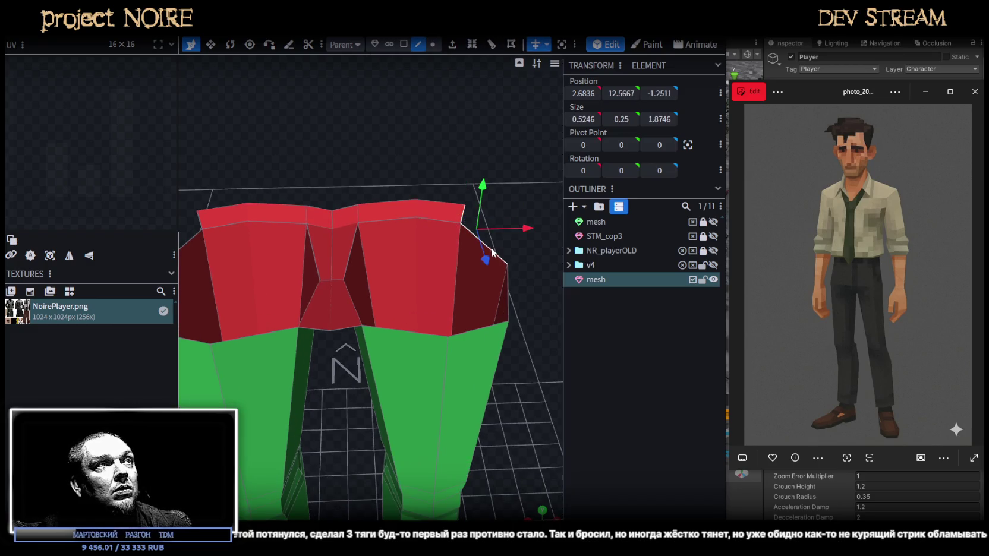
Shift the right leg top's corner vertex and adjacent edge outward by 0.1
{"action": "mouse_move", "coordinate": [537, 276]}
{"action": "left_mouse_down"}
{"action": "mouse_move", "coordinate": [335, 220]}
{"action": "mouse_move", "coordinate": [252, 213]}
{"action": "left_mouse_up"}
{"action": "scroll", "coordinate": [298, 202], "scroll_direction": "up", "scroll_amount": 2}
{"action": "left_click_drag", "start_coordinate": [334, 189], "coordinate": [322, 201]}
{"action": "left_click", "coordinate": [434, 45]}
{"action": "left_click", "coordinate": [351, 251]}
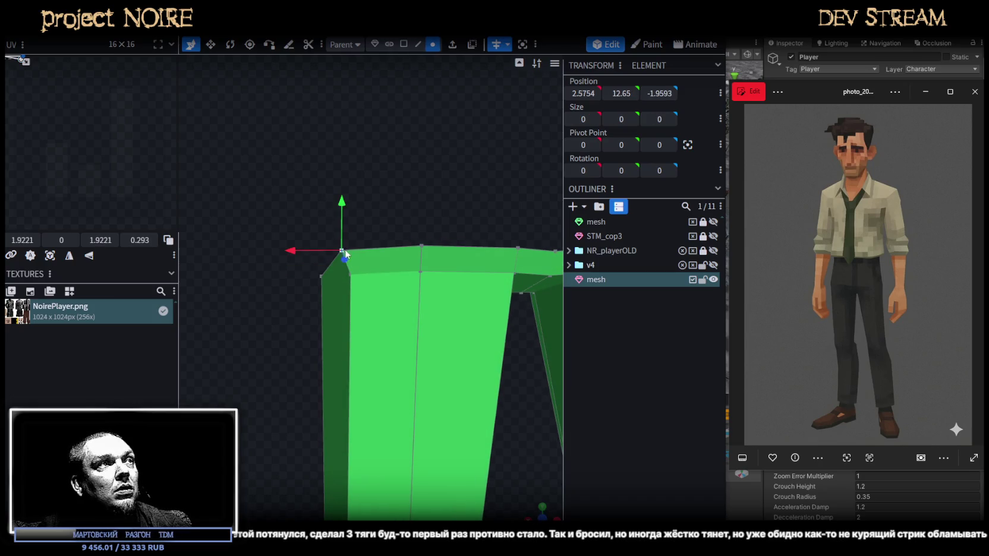
{"action": "left_click_drag", "start_coordinate": [299, 237], "coordinate": [309, 244]}
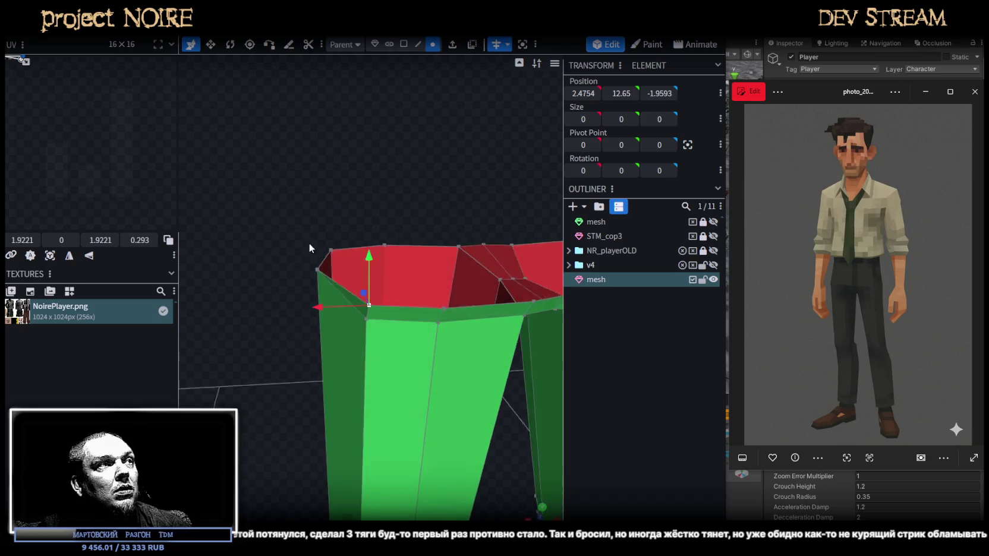
{"action": "left_click", "coordinate": [361, 314]}
{"action": "mouse_move", "coordinate": [309, 305]}
{"action": "left_mouse_down"}
{"action": "mouse_move", "coordinate": [223, 345]}
{"action": "mouse_move", "coordinate": [407, 325]}
{"action": "mouse_move", "coordinate": [473, 297]}
{"action": "left_mouse_up"}
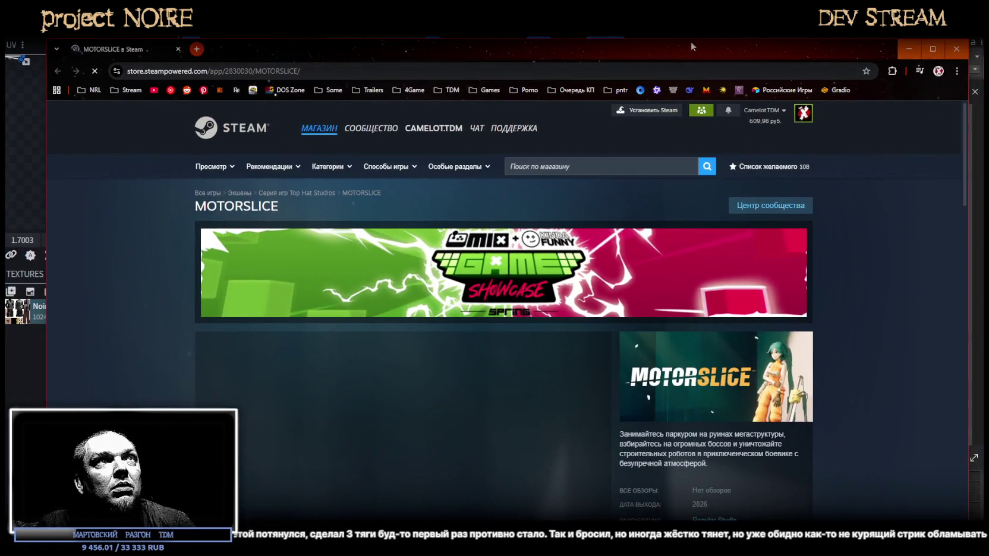
Maximize the browser and look through the MOTORSLICE screenshot gallery, including the wall-run shot
{"action": "double_click", "coordinate": [692, 41]}
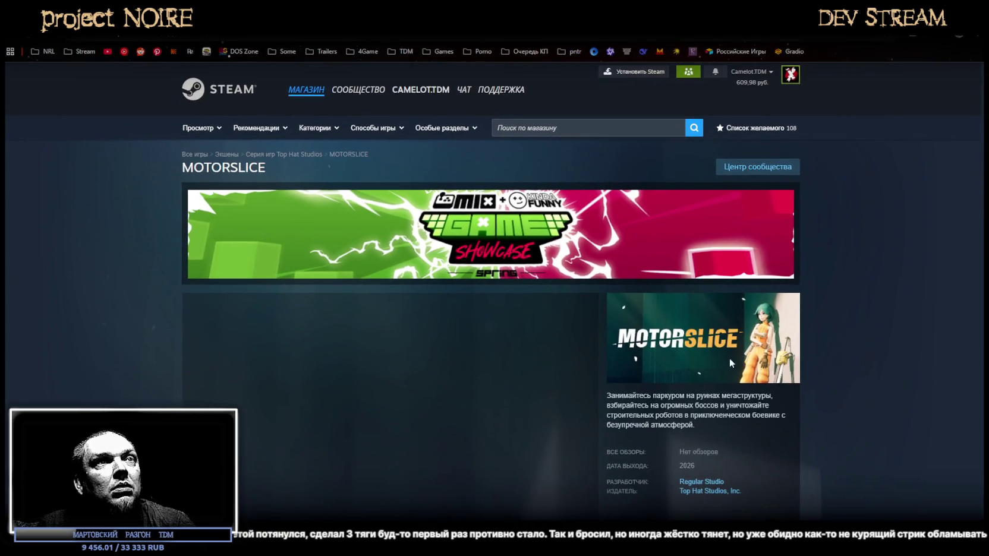
{"action": "scroll", "coordinate": [518, 410], "scroll_direction": "down", "scroll_amount": 3}
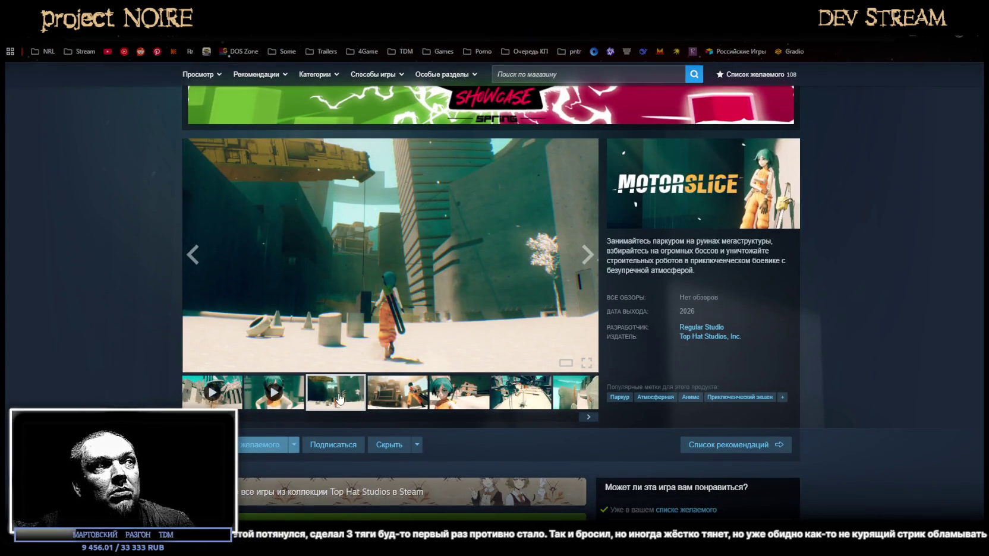
{"action": "left_click", "coordinate": [409, 404]}
{"action": "left_click", "coordinate": [470, 403]}
{"action": "left_click", "coordinate": [535, 404]}
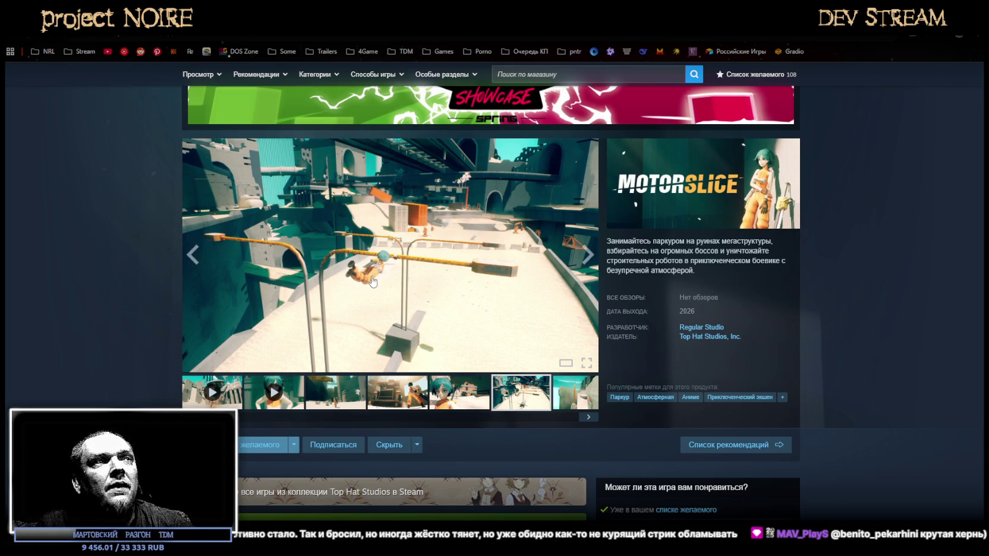
{"action": "left_click", "coordinate": [593, 389]}
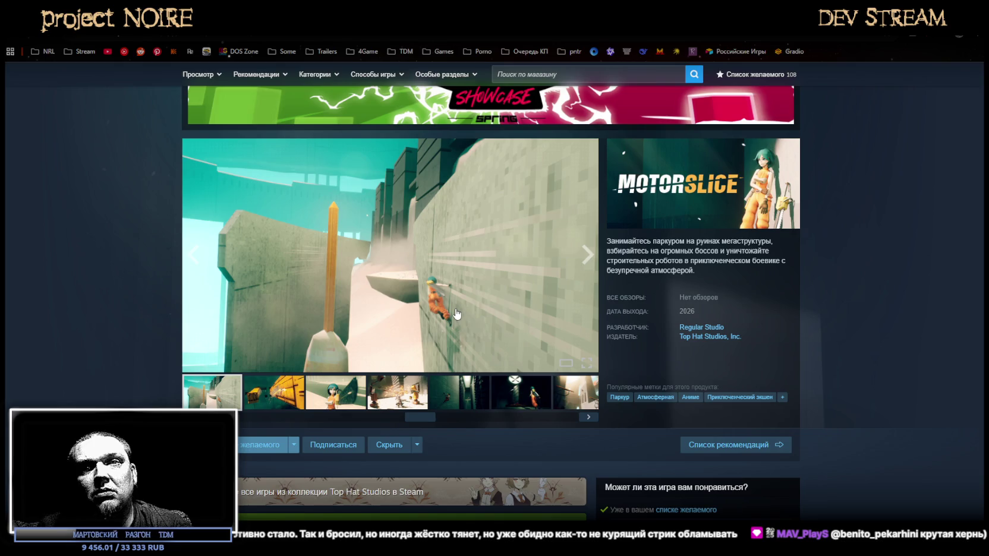
{"action": "left_click_drag", "start_coordinate": [436, 417], "coordinate": [605, 421]}
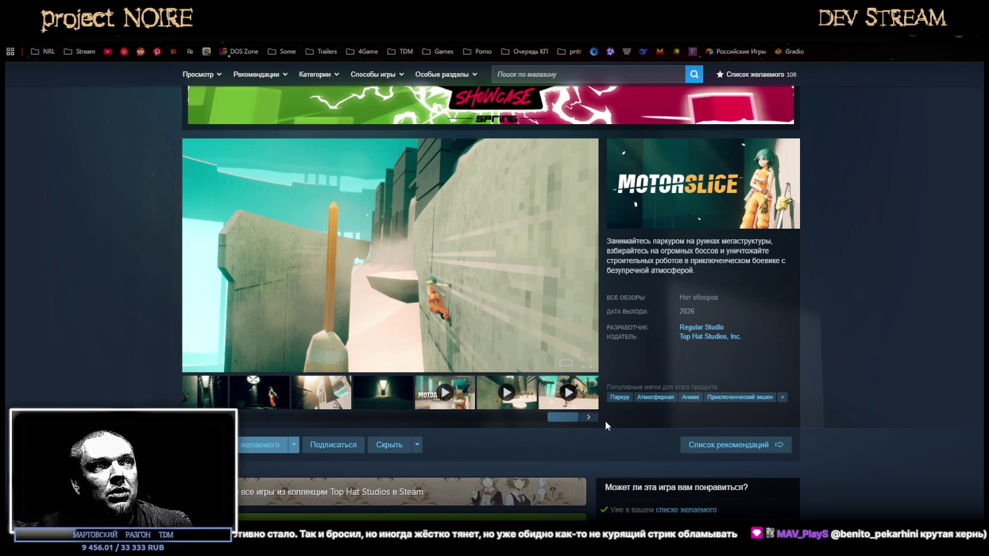
{"action": "left_click", "coordinate": [292, 447]}
Read the expanded MOTORSLICE description, then close the store page to return to Blockbench
{"action": "scroll", "coordinate": [100, 364], "scroll_direction": "down", "scroll_amount": 4}
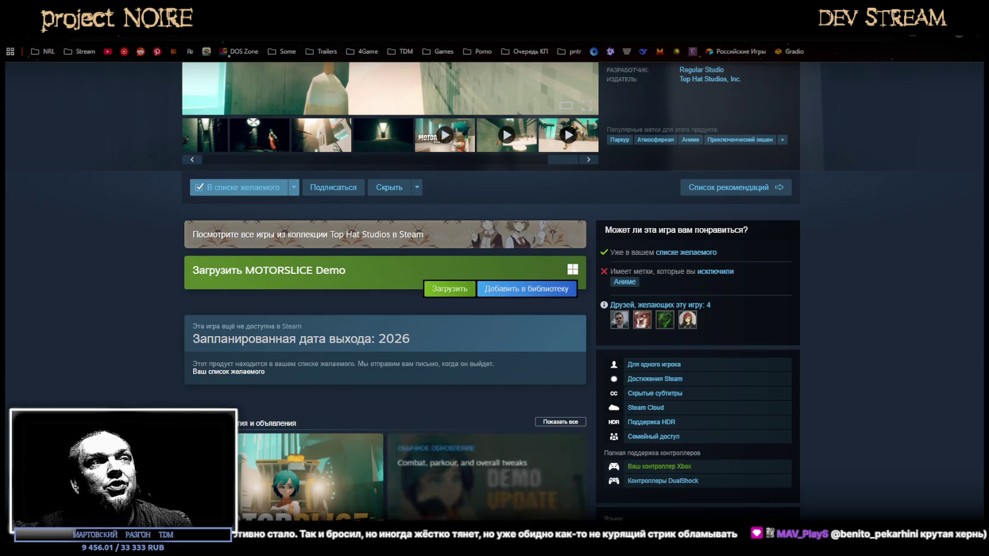
{"action": "scroll", "coordinate": [348, 478], "scroll_direction": "down", "scroll_amount": 3}
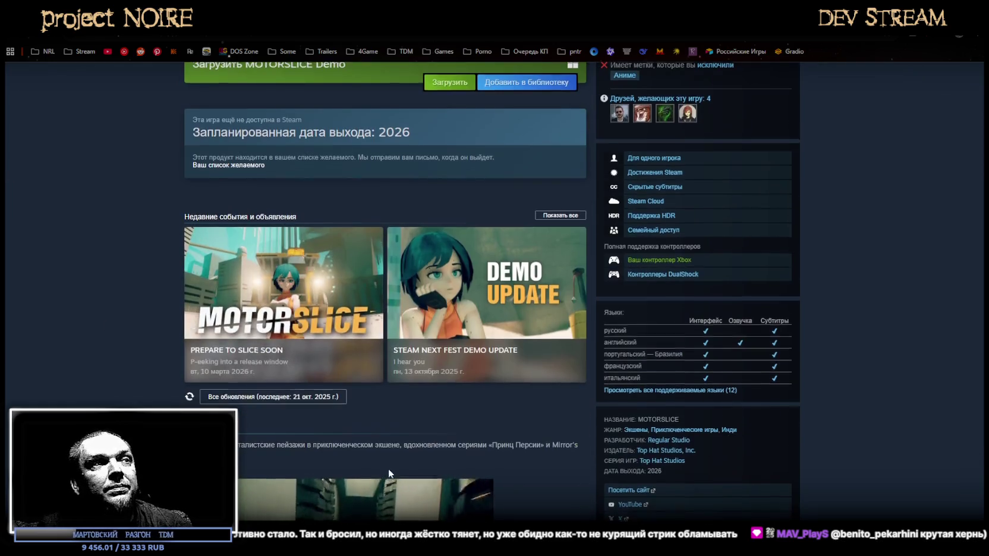
{"action": "scroll", "coordinate": [369, 469], "scroll_direction": "down", "scroll_amount": 3}
{"action": "scroll", "coordinate": [350, 416], "scroll_direction": "down", "scroll_amount": 5}
{"action": "left_click", "coordinate": [393, 334]}
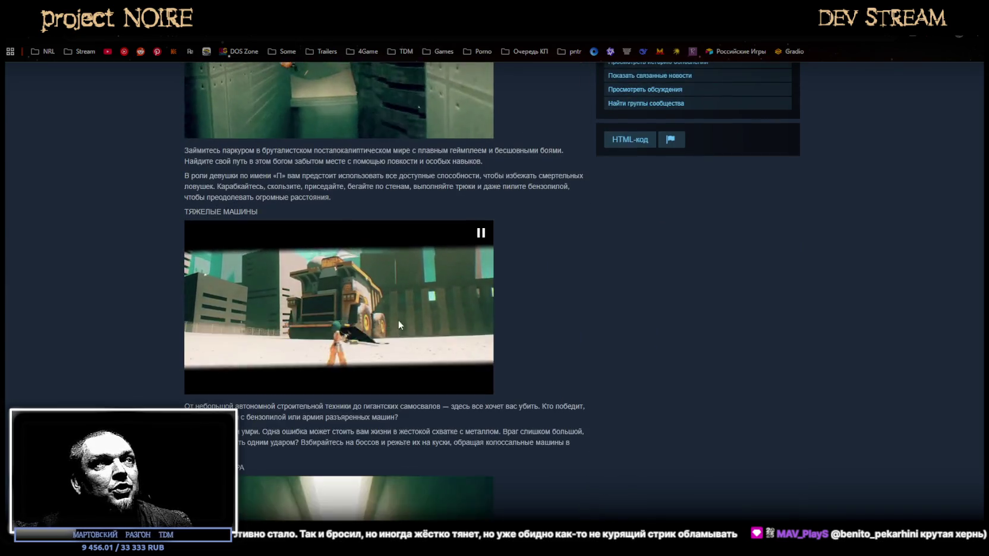
{"action": "scroll", "coordinate": [387, 351], "scroll_direction": "down", "scroll_amount": 5}
{"action": "scroll", "coordinate": [362, 401], "scroll_direction": "down", "scroll_amount": 3}
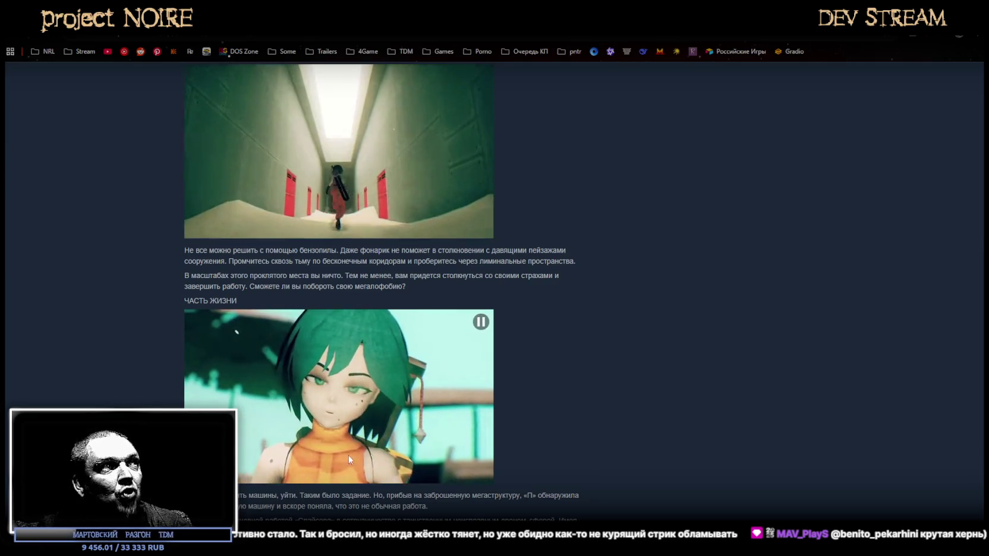
{"action": "scroll", "coordinate": [419, 419], "scroll_direction": "down", "scroll_amount": 7}
{"action": "scroll", "coordinate": [417, 419], "scroll_direction": "down", "scroll_amount": 2}
{"action": "scroll", "coordinate": [416, 405], "scroll_direction": "up", "scroll_amount": 4}
{"action": "scroll", "coordinate": [415, 399], "scroll_direction": "up", "scroll_amount": 4}
{"action": "scroll", "coordinate": [401, 404], "scroll_direction": "up", "scroll_amount": 4}
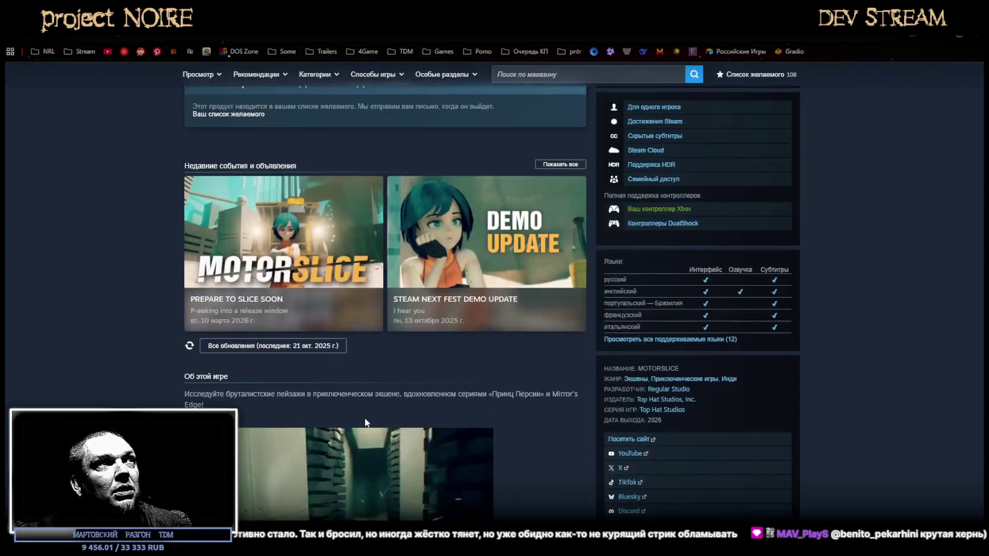
{"action": "scroll", "coordinate": [365, 417], "scroll_direction": "up", "scroll_amount": 4}
{"action": "scroll", "coordinate": [374, 422], "scroll_direction": "up", "scroll_amount": 4}
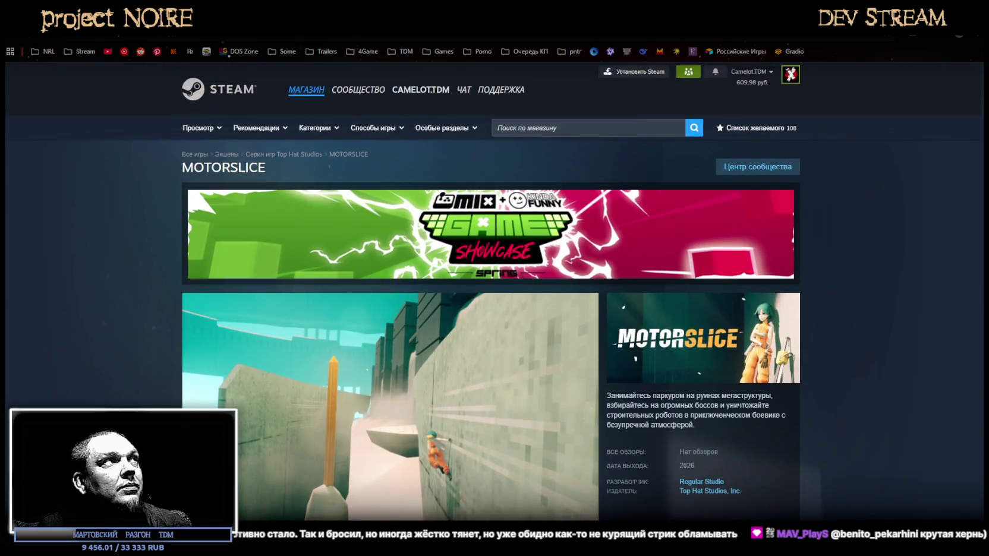
{"action": "left_click_drag", "start_coordinate": [255, 12], "coordinate": [247, 171]}
{"action": "left_click", "coordinate": [203, 168]}
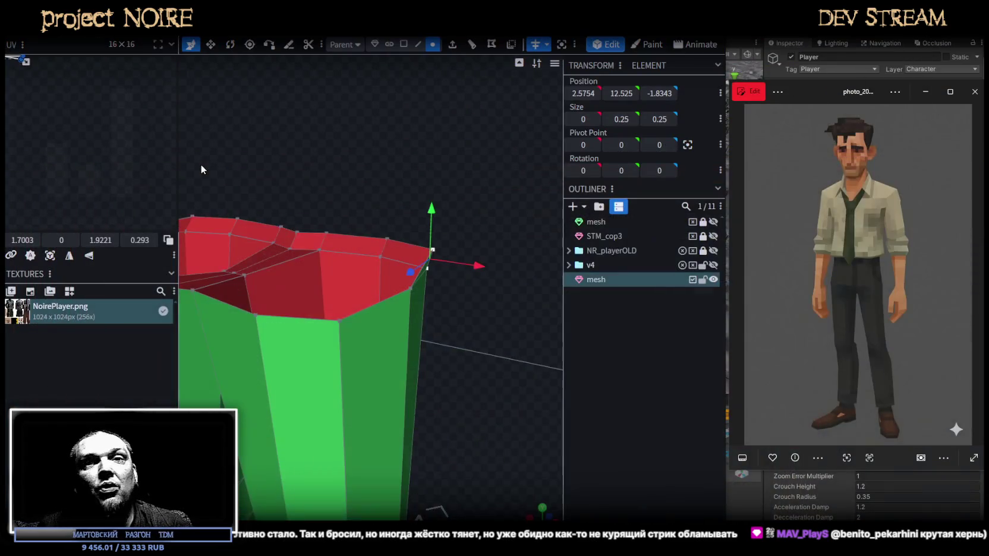
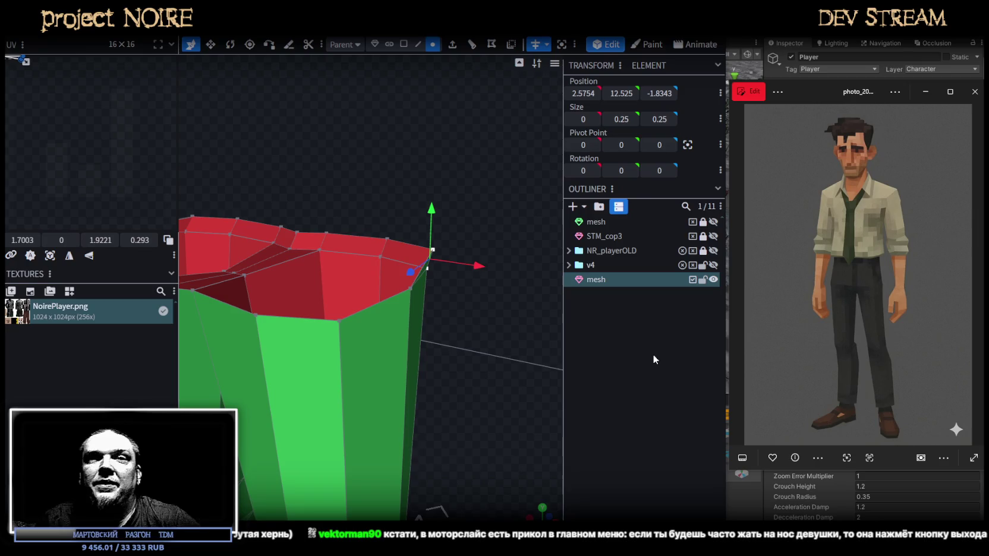
Select the top rim edges of the pants and extrude them
{"action": "mouse_move", "coordinate": [552, 309]}
{"action": "left_mouse_down"}
{"action": "mouse_move", "coordinate": [482, 365]}
{"action": "mouse_move", "coordinate": [506, 395]}
{"action": "mouse_move", "coordinate": [417, 381]}
{"action": "mouse_move", "coordinate": [504, 367]}
{"action": "mouse_move", "coordinate": [426, 397]}
{"action": "mouse_move", "coordinate": [482, 344]}
{"action": "mouse_move", "coordinate": [497, 349]}
{"action": "mouse_move", "coordinate": [328, 359]}
{"action": "mouse_move", "coordinate": [253, 341]}
{"action": "mouse_move", "coordinate": [474, 322]}
{"action": "mouse_move", "coordinate": [542, 356]}
{"action": "mouse_move", "coordinate": [506, 368]}
{"action": "left_mouse_up"}
{"action": "left_click", "coordinate": [422, 47]}
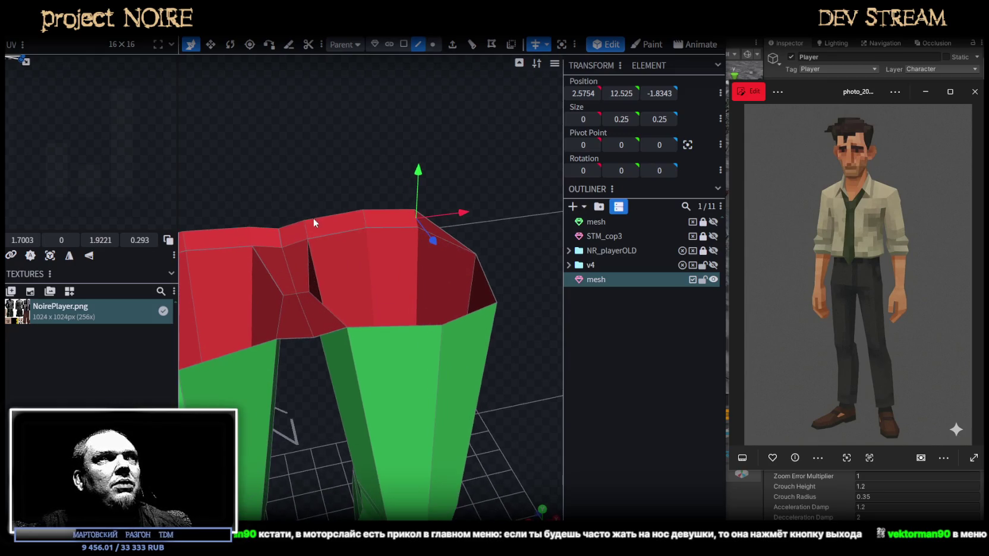
{"action": "left_click", "coordinate": [287, 224]}
{"action": "left_click", "coordinate": [370, 211]}
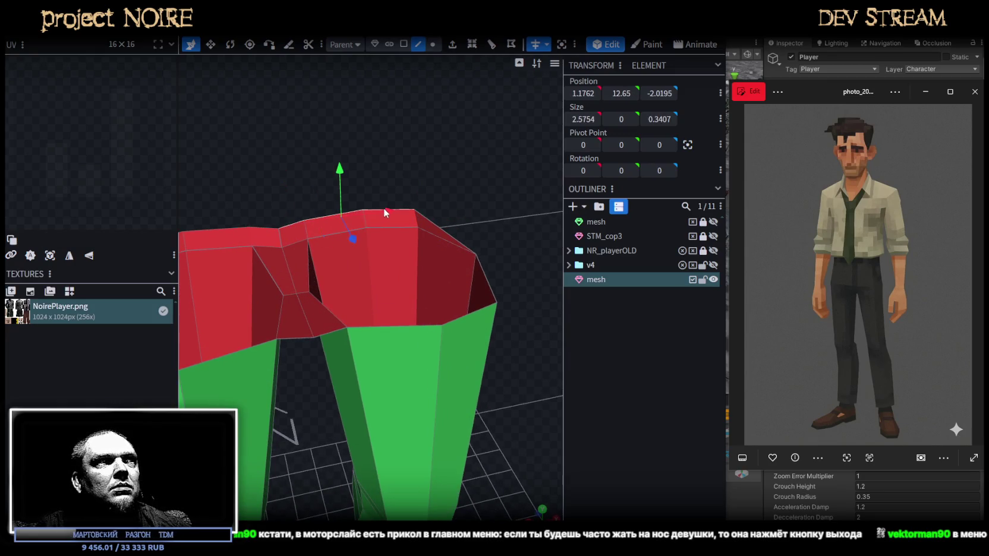
{"action": "left_click", "coordinate": [438, 224], "text": "shift"}
{"action": "left_click", "coordinate": [488, 282], "text": "shift"}
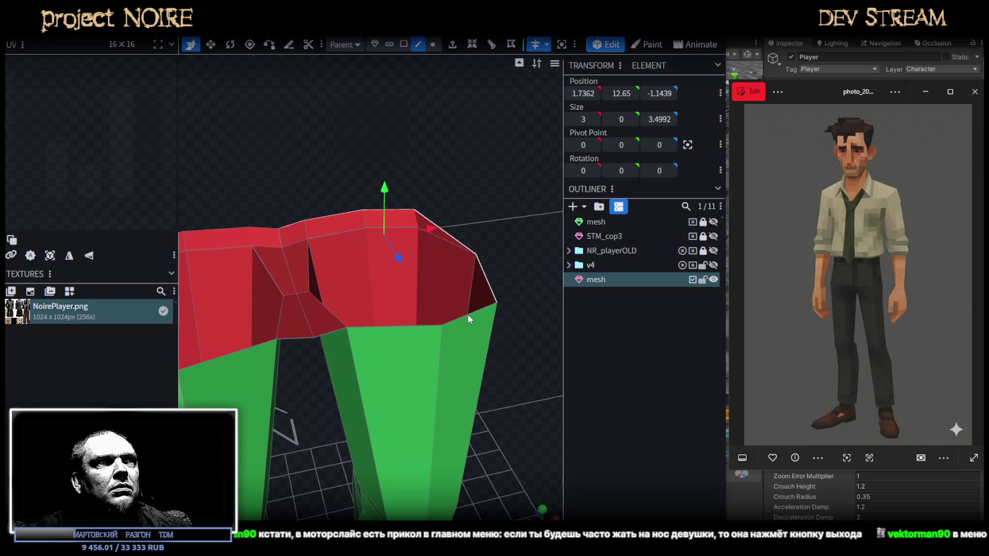
{"action": "left_click", "coordinate": [398, 327], "text": "shift"}
{"action": "left_click", "coordinate": [325, 336], "text": "shift"}
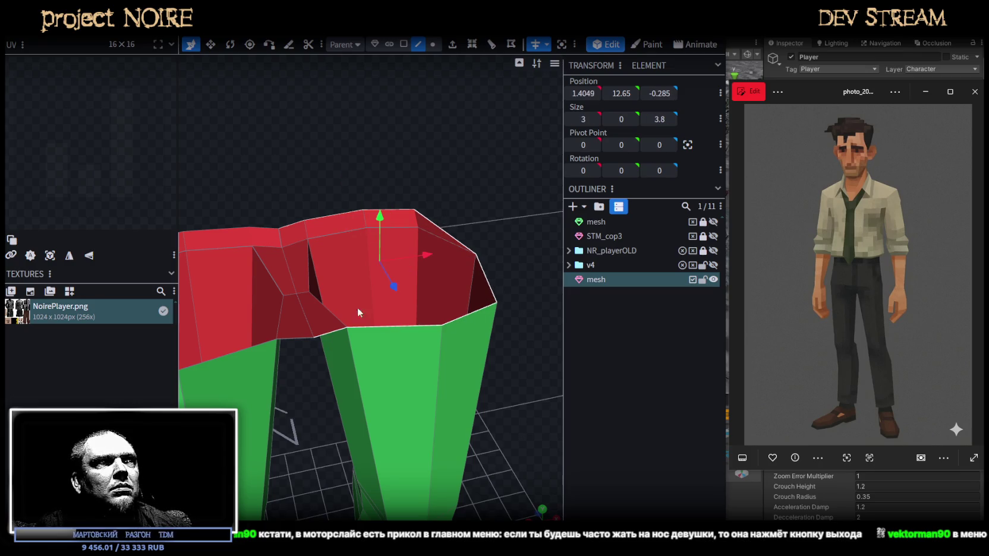
{"action": "left_click_drag", "start_coordinate": [357, 308], "coordinate": [359, 136]}
{"action": "left_click", "coordinate": [456, 50]}
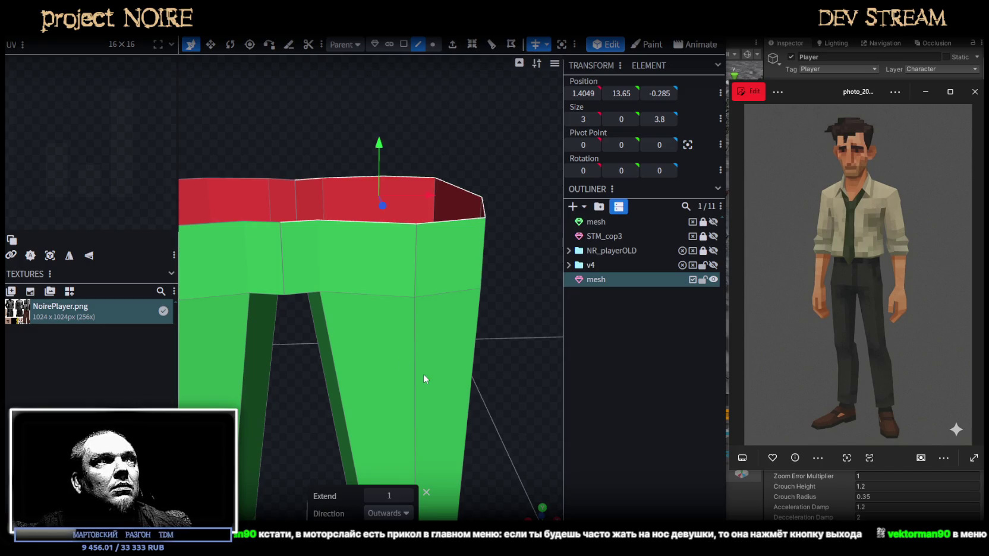
Raise the extruded top vertices one unit on Y and select the rim vertices
{"action": "scroll", "coordinate": [423, 374], "scroll_direction": "down", "scroll_amount": 5}
{"action": "mouse_move", "coordinate": [490, 297]}
{"action": "left_mouse_down"}
{"action": "mouse_move", "coordinate": [455, 268]}
{"action": "mouse_move", "coordinate": [348, 301]}
{"action": "mouse_move", "coordinate": [423, 306]}
{"action": "mouse_move", "coordinate": [483, 292]}
{"action": "mouse_move", "coordinate": [494, 279]}
{"action": "left_mouse_up"}
{"action": "mouse_move", "coordinate": [372, 190]}
{"action": "left_mouse_down"}
{"action": "mouse_move", "coordinate": [375, 165]}
{"action": "mouse_move", "coordinate": [456, 233]}
{"action": "left_mouse_up"}
{"action": "left_click", "coordinate": [433, 44]}
{"action": "left_click_drag", "start_coordinate": [466, 168], "coordinate": [371, 257]}
{"action": "mouse_move", "coordinate": [456, 234]}
{"action": "left_mouse_down"}
{"action": "mouse_move", "coordinate": [206, 188]}
{"action": "mouse_move", "coordinate": [269, 203]}
{"action": "left_mouse_up"}
{"action": "mouse_move", "coordinate": [253, 157]}
{"action": "left_mouse_down", "text": "ctrl"}
{"action": "mouse_move", "coordinate": [343, 267]}
{"action": "mouse_move", "coordinate": [198, 173]}
{"action": "mouse_move", "coordinate": [249, 220]}
{"action": "mouse_move", "coordinate": [268, 220]}
{"action": "mouse_move", "coordinate": [412, 183]}
{"action": "mouse_move", "coordinate": [510, 176]}
{"action": "mouse_move", "coordinate": [475, 189]}
{"action": "mouse_move", "coordinate": [358, 175]}
{"action": "left_mouse_up", "text": "ctrl"}
Select the top-right rim vertices and lower them slightly, undoing a stray edge move
{"action": "left_click", "coordinate": [412, 230]}
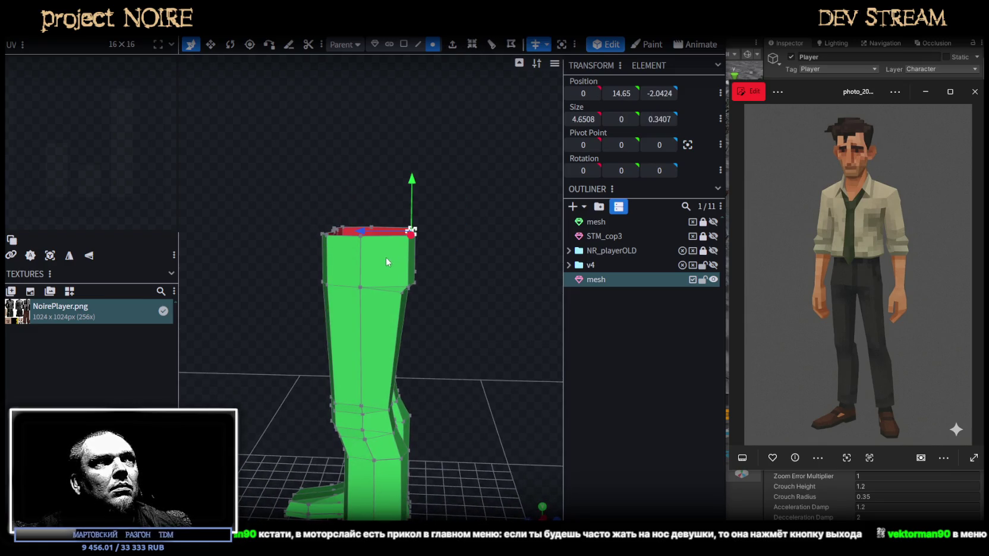
{"action": "left_click_drag", "start_coordinate": [356, 229], "coordinate": [346, 231]}
{"action": "mouse_move", "coordinate": [421, 272]}
{"action": "left_mouse_down"}
{"action": "mouse_move", "coordinate": [476, 306]}
{"action": "mouse_move", "coordinate": [467, 286]}
{"action": "left_mouse_up"}
{"action": "key", "text": "ctrl+z"}
{"action": "mouse_move", "coordinate": [468, 246]}
{"action": "left_mouse_down"}
{"action": "mouse_move", "coordinate": [473, 342]}
{"action": "mouse_move", "coordinate": [487, 308]}
{"action": "mouse_move", "coordinate": [470, 191]}
{"action": "mouse_move", "coordinate": [403, 286]}
{"action": "left_mouse_up"}
{"action": "scroll", "coordinate": [483, 337], "scroll_direction": "up", "scroll_amount": 3}
{"action": "scroll", "coordinate": [484, 341], "scroll_direction": "up", "scroll_amount": 2}
{"action": "left_click_drag", "start_coordinate": [432, 204], "coordinate": [431, 211]}
{"action": "left_click_drag", "start_coordinate": [479, 268], "coordinate": [475, 262]}
{"action": "mouse_move", "coordinate": [494, 208]}
{"action": "left_mouse_down"}
{"action": "mouse_move", "coordinate": [483, 224]}
{"action": "mouse_move", "coordinate": [482, 58]}
{"action": "left_mouse_up"}
Extrude the selected vertices straight up along Y+ by 0.25
{"action": "key", "text": "e"}
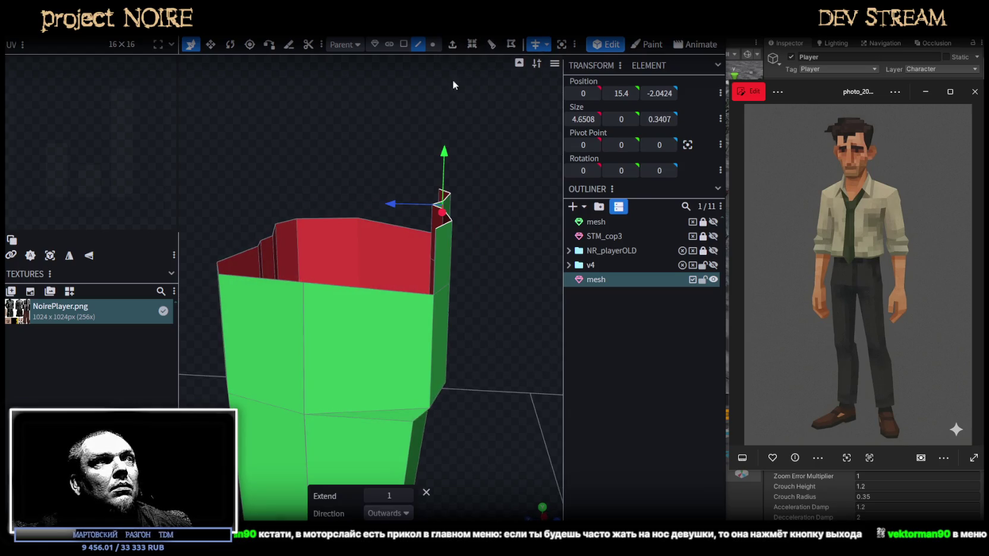
{"action": "left_click", "coordinate": [404, 515]}
{"action": "left_click", "coordinate": [388, 410]}
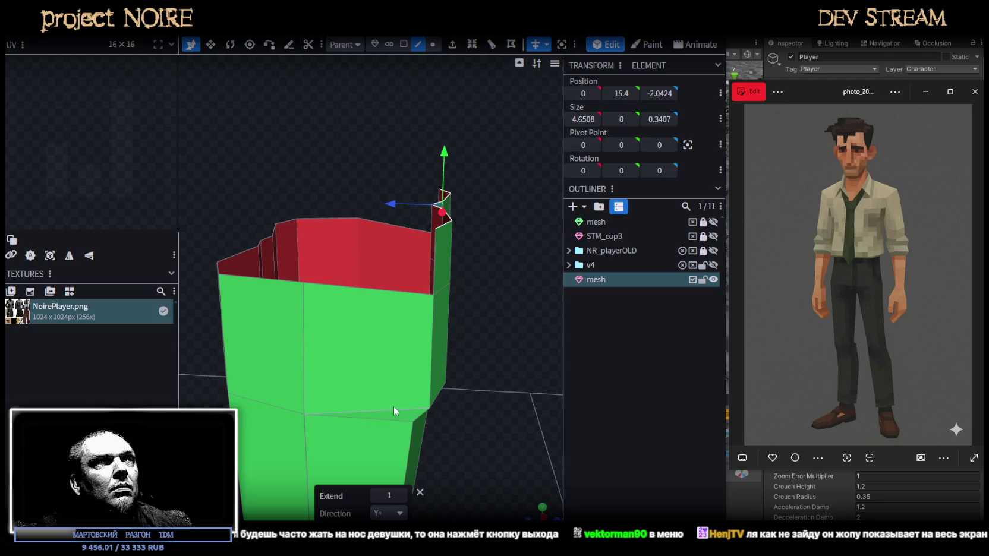
{"action": "left_click", "coordinate": [394, 495]}
{"action": "type", "text": "0.25"}
{"action": "key", "text": "Return"}
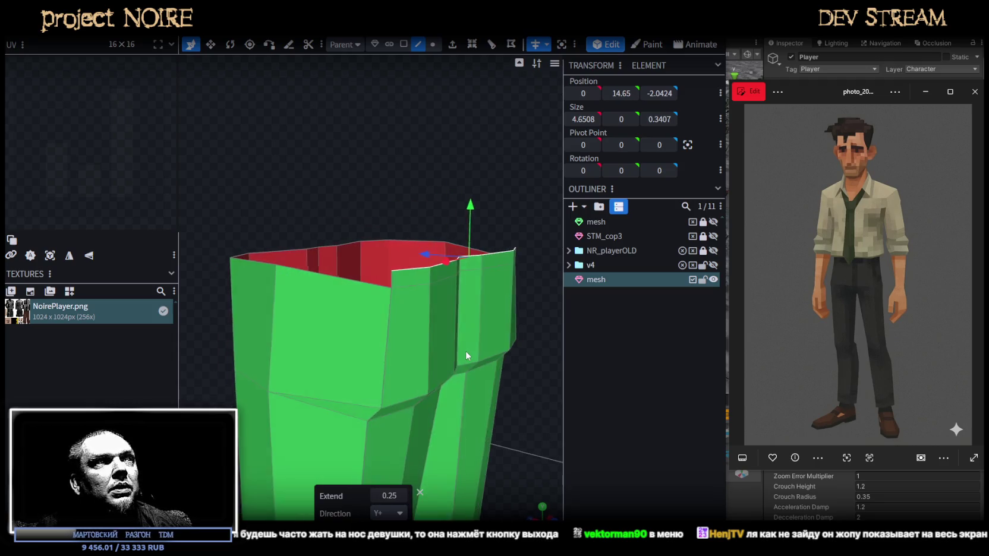
{"action": "scroll", "coordinate": [465, 351], "scroll_direction": "up", "scroll_amount": 3}
Nudge a rim edge slightly inward along X to taper the waistband
{"action": "mouse_move", "coordinate": [465, 351]}
{"action": "left_mouse_down"}
{"action": "mouse_move", "coordinate": [376, 354]}
{"action": "mouse_move", "coordinate": [522, 364]}
{"action": "mouse_move", "coordinate": [438, 313]}
{"action": "left_mouse_up"}
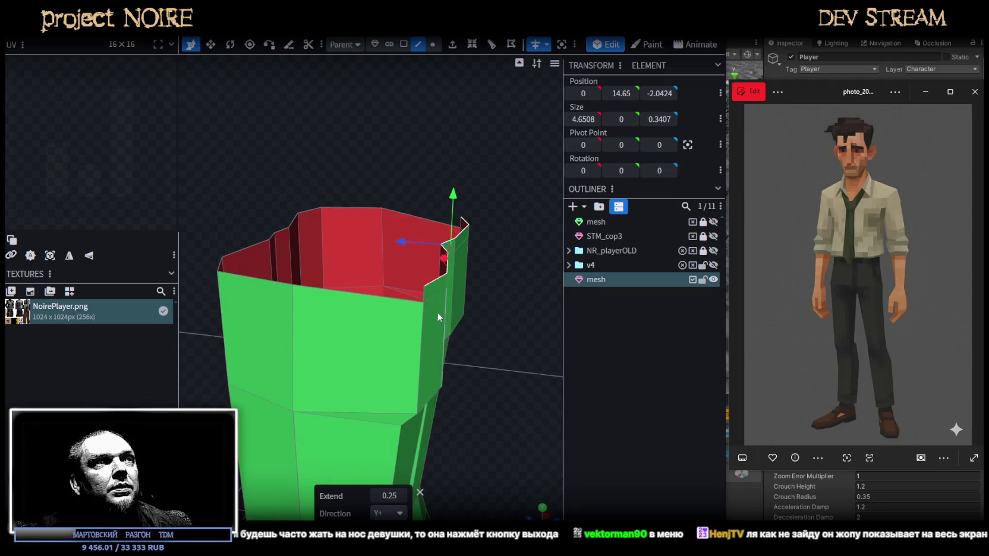
{"action": "left_click", "coordinate": [425, 292]}
{"action": "left_click", "coordinate": [350, 297]}
{"action": "mouse_move", "coordinate": [350, 297]}
{"action": "left_mouse_down"}
{"action": "mouse_move", "coordinate": [483, 379]}
{"action": "mouse_move", "coordinate": [395, 367]}
{"action": "left_mouse_up"}
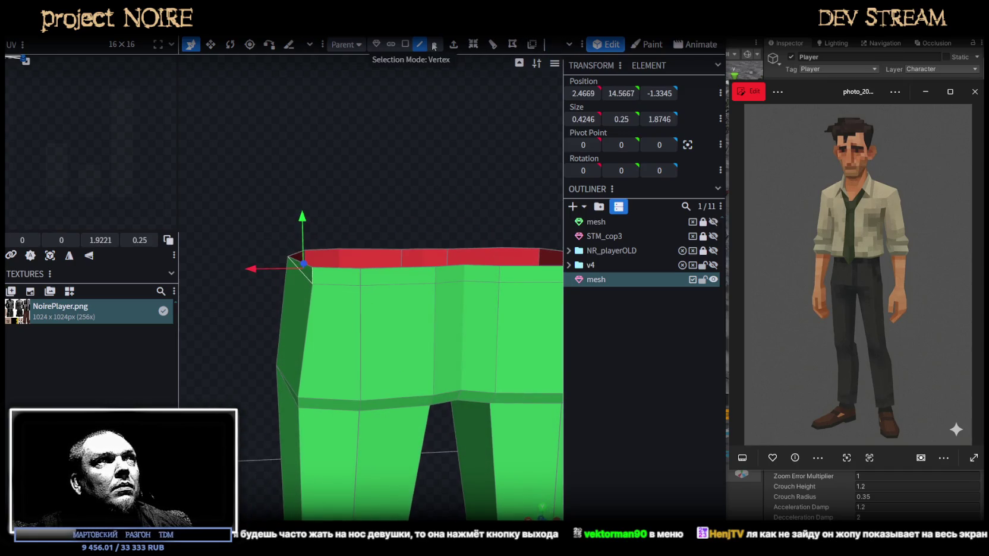
{"action": "mouse_move", "coordinate": [260, 137]}
{"action": "left_mouse_down"}
{"action": "mouse_move", "coordinate": [460, 183]}
{"action": "mouse_move", "coordinate": [529, 154]}
{"action": "mouse_move", "coordinate": [199, 138]}
{"action": "mouse_move", "coordinate": [236, 117]}
{"action": "mouse_move", "coordinate": [228, 95]}
{"action": "mouse_move", "coordinate": [223, 130]}
{"action": "mouse_move", "coordinate": [243, 157]}
{"action": "mouse_move", "coordinate": [266, 160]}
{"action": "mouse_move", "coordinate": [244, 144]}
{"action": "mouse_move", "coordinate": [264, 137]}
{"action": "mouse_move", "coordinate": [283, 199]}
{"action": "mouse_move", "coordinate": [513, 195]}
{"action": "mouse_move", "coordinate": [484, 341]}
{"action": "mouse_move", "coordinate": [505, 325]}
{"action": "mouse_move", "coordinate": [500, 311]}
{"action": "mouse_move", "coordinate": [499, 356]}
{"action": "mouse_move", "coordinate": [446, 323]}
{"action": "left_mouse_up"}
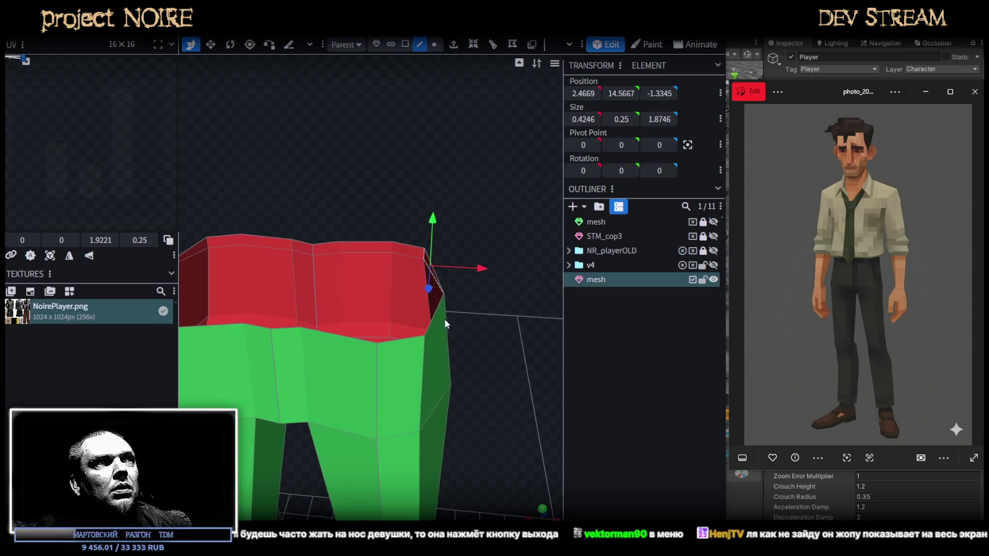
{"action": "left_click", "coordinate": [437, 319]}
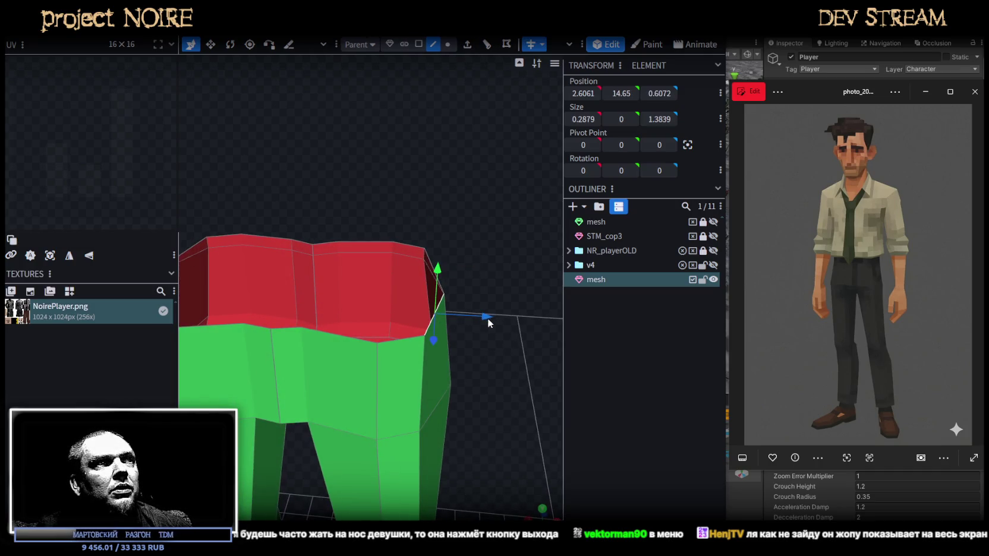
{"action": "mouse_move", "coordinate": [488, 320]}
{"action": "left_mouse_down"}
{"action": "mouse_move", "coordinate": [479, 319]}
{"action": "mouse_move", "coordinate": [473, 360]}
{"action": "mouse_move", "coordinate": [485, 360]}
{"action": "mouse_move", "coordinate": [482, 413]}
{"action": "mouse_move", "coordinate": [429, 433]}
{"action": "mouse_move", "coordinate": [502, 328]}
{"action": "mouse_move", "coordinate": [476, 344]}
{"action": "mouse_move", "coordinate": [448, 225]}
{"action": "mouse_move", "coordinate": [254, 132]}
{"action": "mouse_move", "coordinate": [186, 137]}
{"action": "mouse_move", "coordinate": [267, 122]}
{"action": "left_mouse_up"}
{"action": "key", "text": "KP_1"}
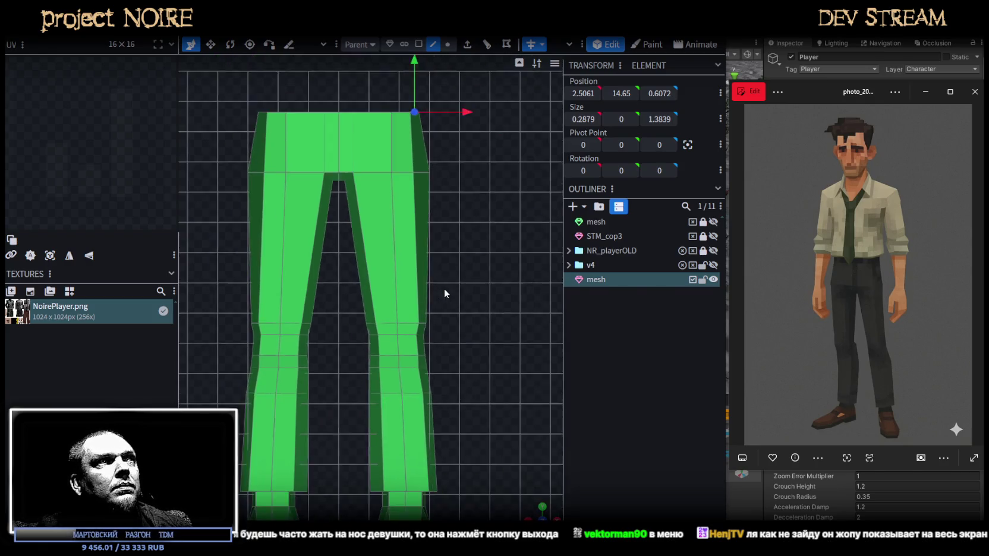
Box-select all the top vertices and raise them to height 15
{"action": "scroll", "coordinate": [449, 226], "scroll_direction": "up", "scroll_amount": 3}
{"action": "left_click", "coordinate": [448, 44]}
{"action": "left_click_drag", "start_coordinate": [214, 155], "coordinate": [501, 195]}
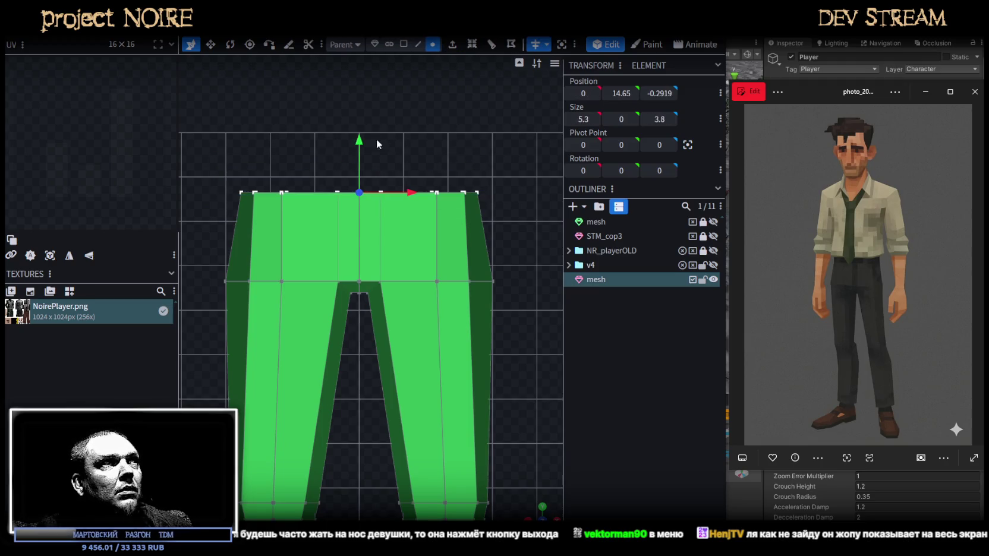
{"action": "left_click_drag", "start_coordinate": [355, 137], "coordinate": [357, 126]}
{"action": "mouse_move", "coordinate": [374, 167]}
{"action": "left_mouse_down"}
{"action": "mouse_move", "coordinate": [503, 386]}
{"action": "mouse_move", "coordinate": [479, 389]}
{"action": "left_mouse_up"}
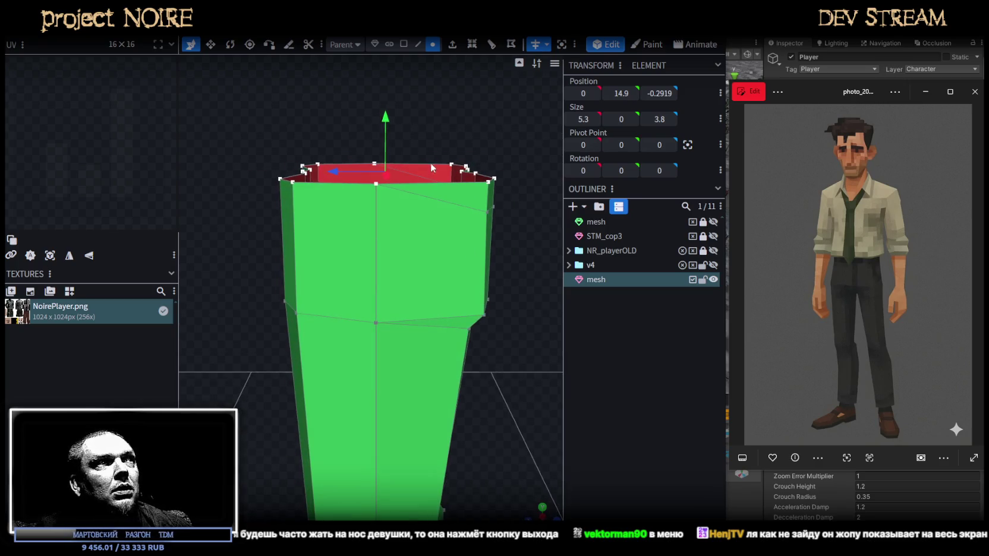
{"action": "left_click_drag", "start_coordinate": [385, 113], "coordinate": [383, 110]}
Push the top-right rim vertices and a single rim vertex along the depth axis
{"action": "left_click_drag", "start_coordinate": [540, 204], "coordinate": [515, 195]}
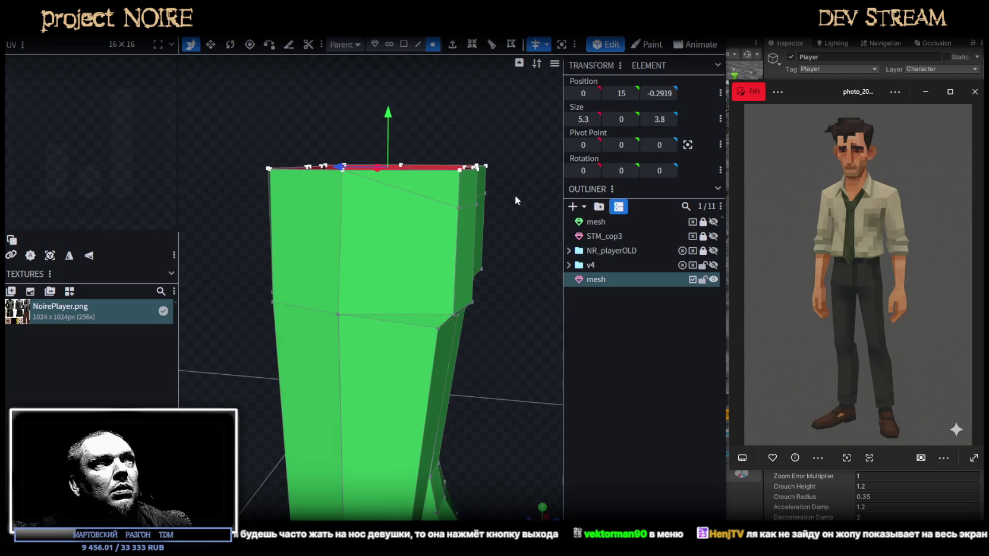
{"action": "mouse_move", "coordinate": [510, 143]}
{"action": "left_mouse_down"}
{"action": "mouse_move", "coordinate": [440, 180]}
{"action": "mouse_move", "coordinate": [532, 245]}
{"action": "left_mouse_up"}
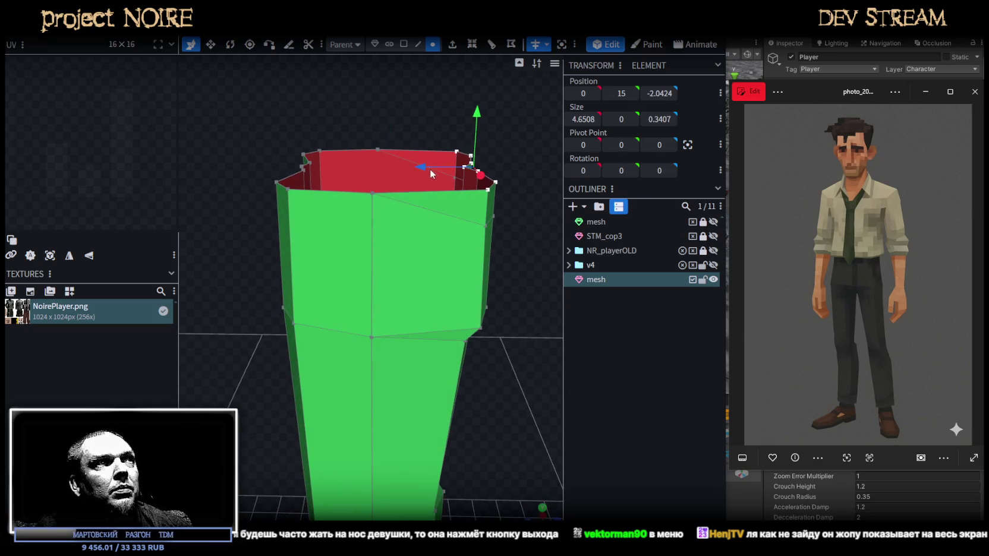
{"action": "left_click_drag", "start_coordinate": [432, 169], "coordinate": [415, 168]}
{"action": "mouse_move", "coordinate": [547, 348]}
{"action": "left_mouse_down"}
{"action": "mouse_move", "coordinate": [523, 340]}
{"action": "mouse_move", "coordinate": [428, 374]}
{"action": "mouse_move", "coordinate": [425, 390]}
{"action": "mouse_move", "coordinate": [425, 295]}
{"action": "left_mouse_up"}
{"action": "left_click", "coordinate": [429, 246]}
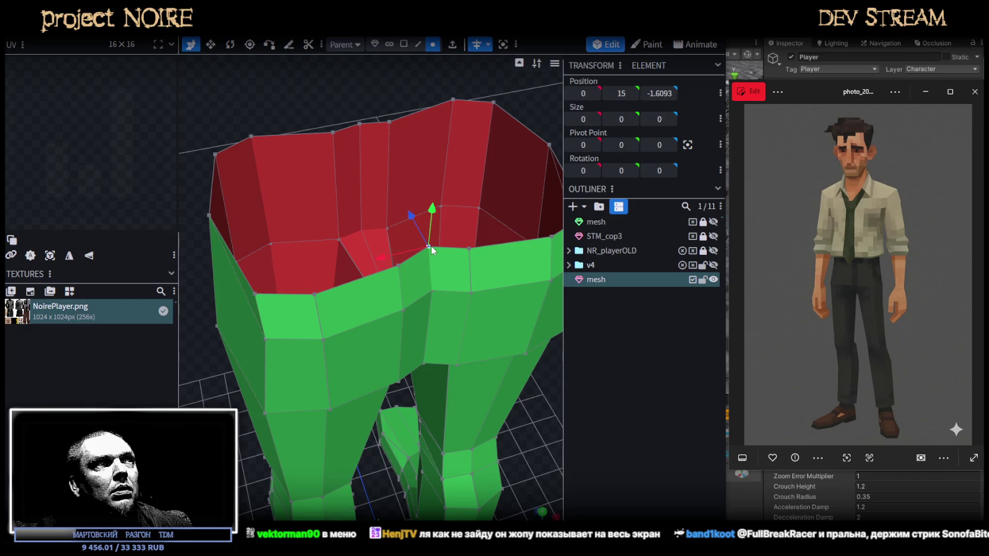
{"action": "left_click_drag", "start_coordinate": [416, 218], "coordinate": [417, 221]}
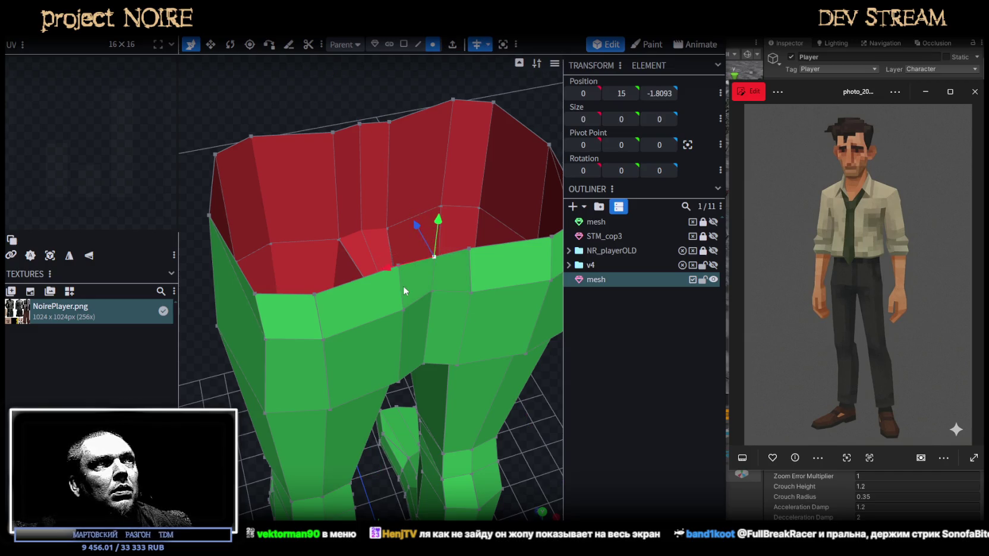
{"action": "scroll", "coordinate": [404, 285], "scroll_direction": "down", "scroll_amount": 3}
{"action": "mouse_move", "coordinate": [456, 140]}
{"action": "left_mouse_down"}
{"action": "mouse_move", "coordinate": [542, 96]}
{"action": "mouse_move", "coordinate": [470, 173]}
{"action": "mouse_move", "coordinate": [479, 228]}
{"action": "left_mouse_up"}
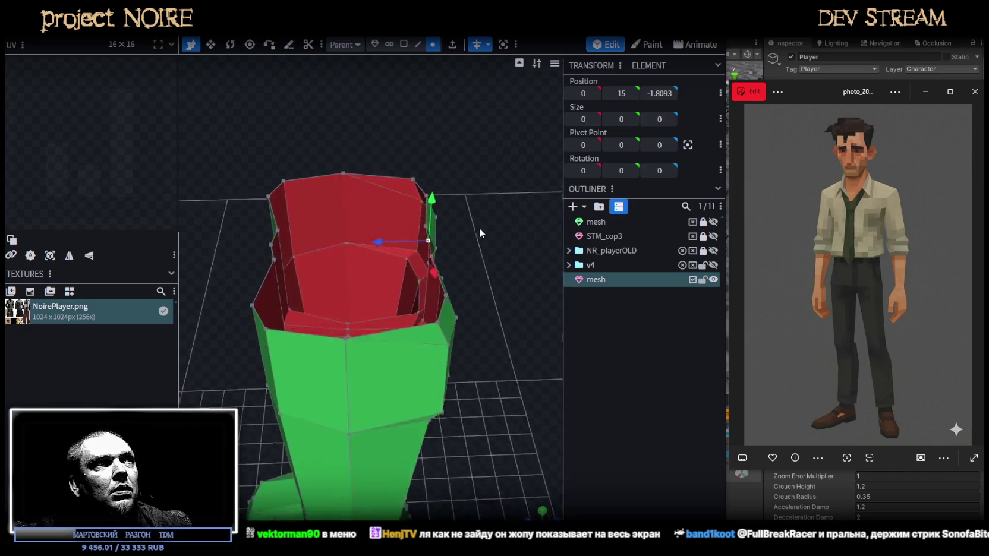
{"action": "scroll", "coordinate": [399, 220], "scroll_direction": "up", "scroll_amount": 3}
{"action": "mouse_move", "coordinate": [402, 214]}
{"action": "left_mouse_down"}
{"action": "mouse_move", "coordinate": [468, 282]}
{"action": "mouse_move", "coordinate": [546, 252]}
{"action": "mouse_move", "coordinate": [469, 176]}
{"action": "mouse_move", "coordinate": [459, 177]}
{"action": "mouse_move", "coordinate": [268, 305]}
{"action": "left_mouse_up"}
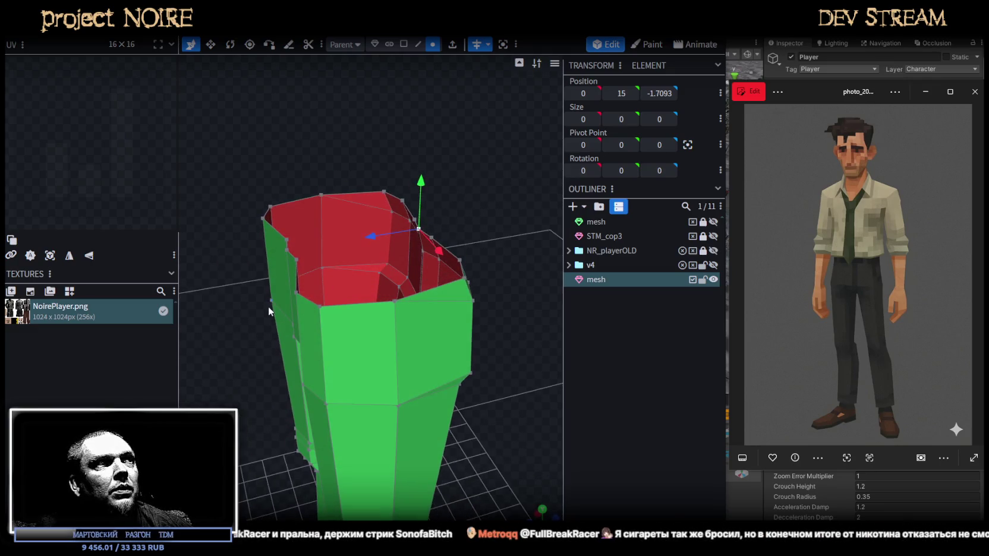
Move a pair of opposite rim vertices to depth 1.4
{"action": "left_click", "coordinate": [263, 218], "text": "shift"}
{"action": "left_click_drag", "start_coordinate": [236, 250], "coordinate": [236, 260]}
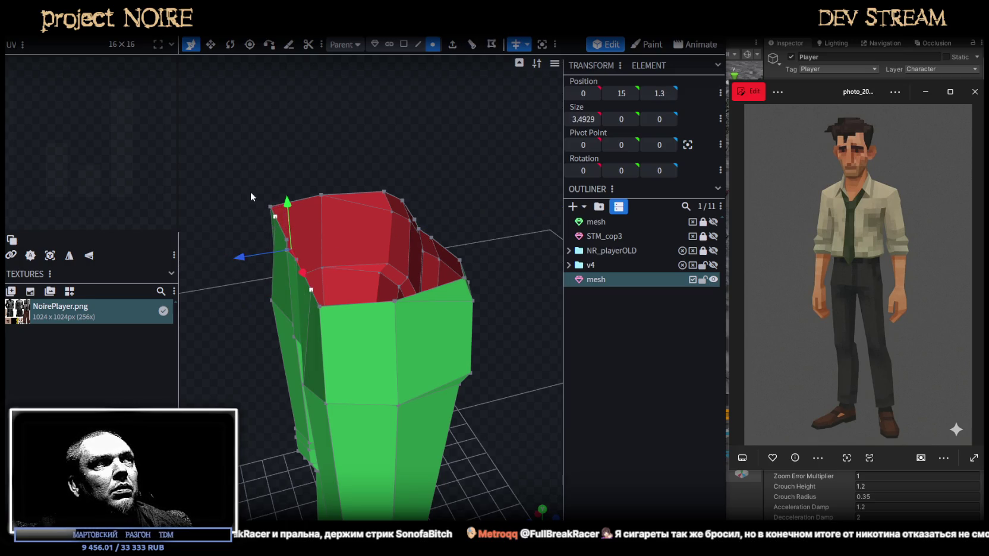
{"action": "mouse_move", "coordinate": [251, 196]}
{"action": "left_mouse_down"}
{"action": "mouse_move", "coordinate": [245, 284]}
{"action": "mouse_move", "coordinate": [235, 281]}
{"action": "mouse_move", "coordinate": [317, 178]}
{"action": "mouse_move", "coordinate": [350, 217]}
{"action": "left_mouse_up"}
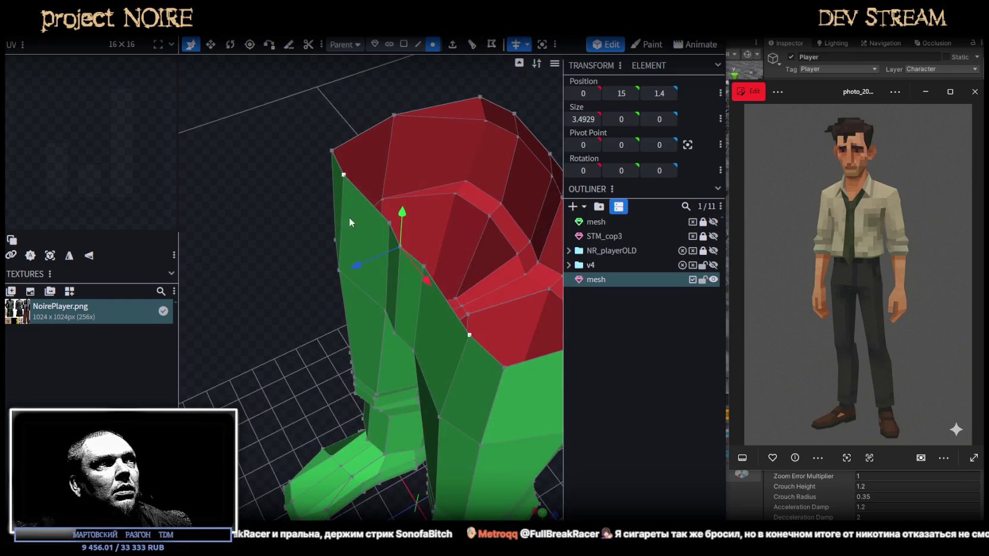
Set four front rim vertices to Z position 1.5
{"action": "left_click", "coordinate": [388, 224]}
{"action": "left_click", "coordinate": [343, 176], "text": "shift"}
{"action": "left_click", "coordinate": [424, 266], "text": "shift"}
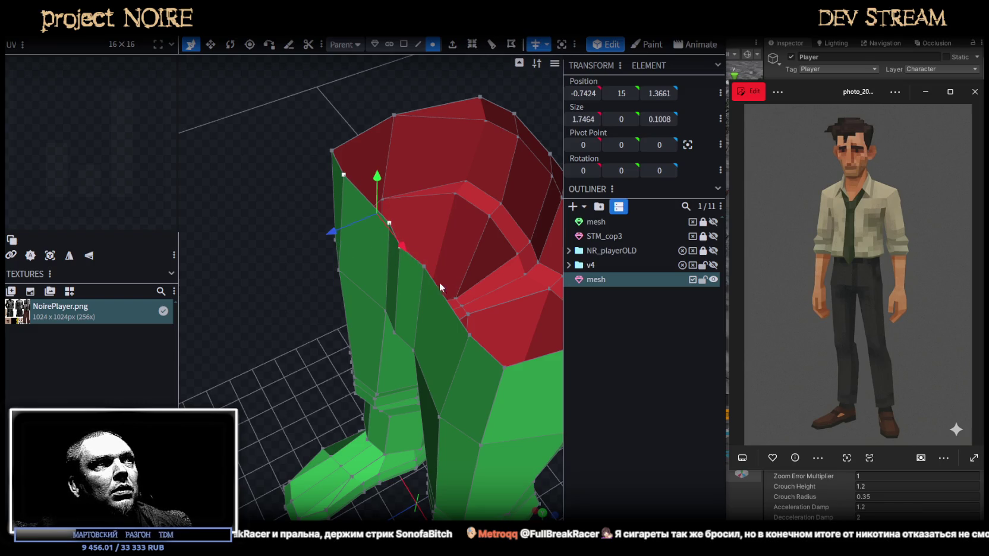
{"action": "left_click", "coordinate": [470, 334], "text": "shift"}
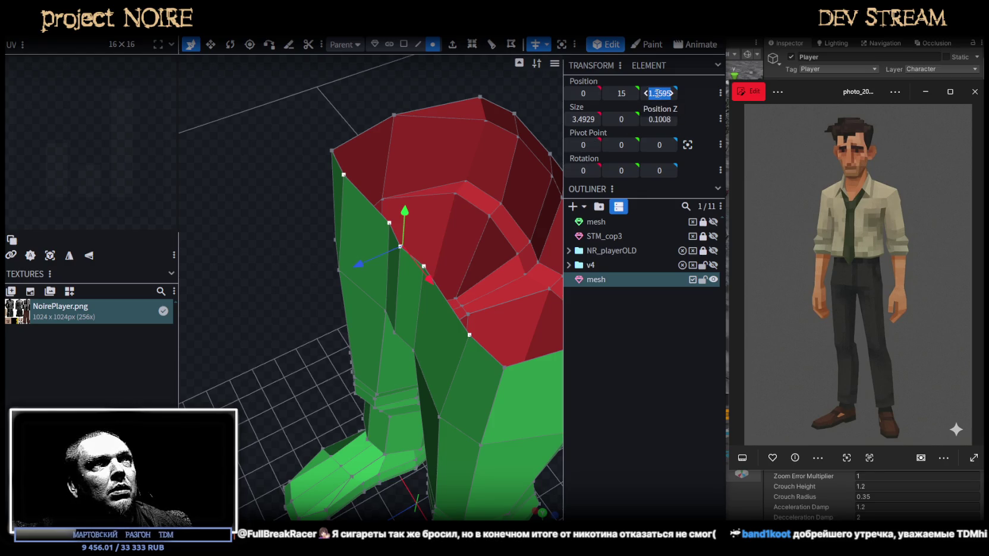
{"action": "type", "text": "1.5"}
{"action": "key", "text": "Return"}
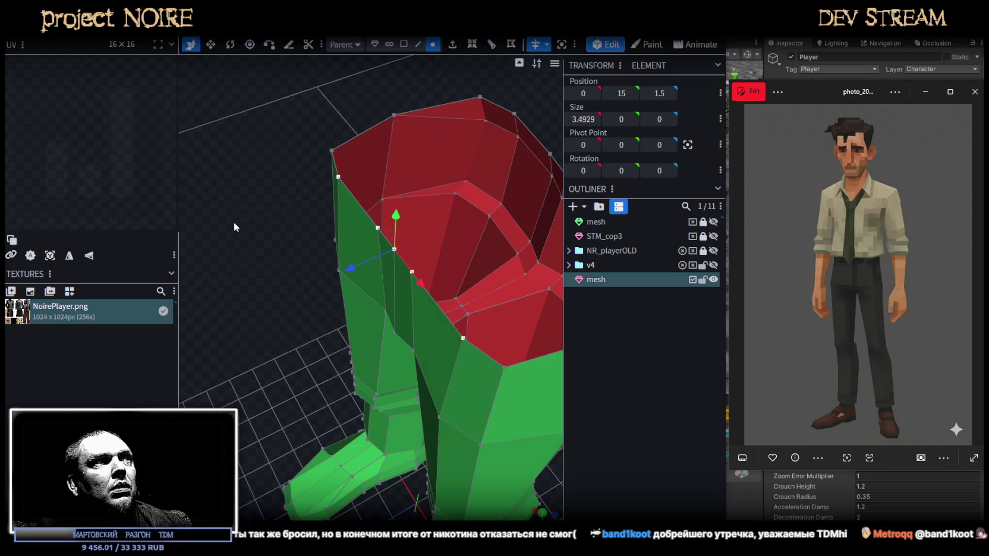
Move a lower vertex forward by 0.2
{"action": "left_click_drag", "start_coordinate": [234, 221], "coordinate": [259, 110]}
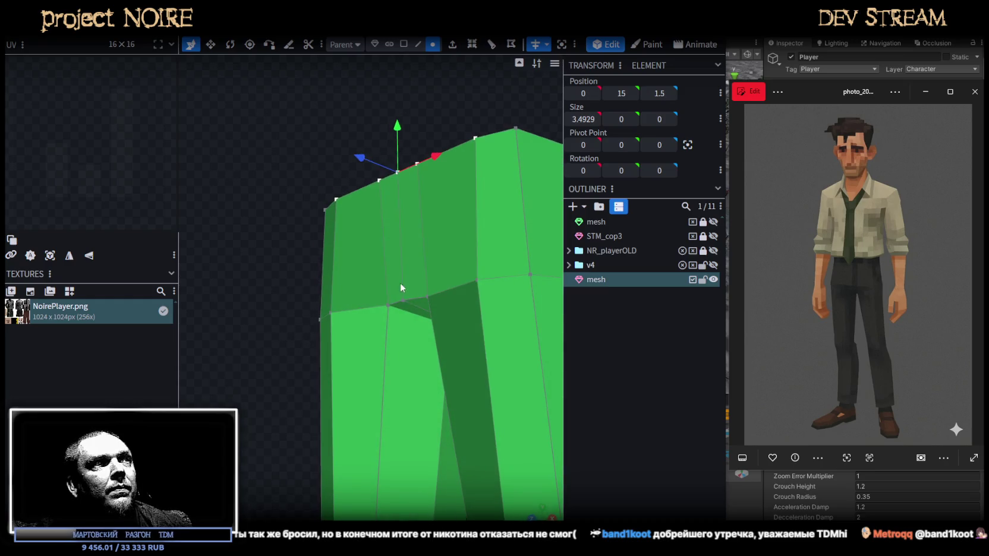
{"action": "left_click", "coordinate": [403, 301]}
{"action": "left_click_drag", "start_coordinate": [373, 298], "coordinate": [362, 298]}
{"action": "mouse_move", "coordinate": [370, 153]}
{"action": "left_mouse_down"}
{"action": "mouse_move", "coordinate": [439, 145]}
{"action": "mouse_move", "coordinate": [526, 189]}
{"action": "mouse_move", "coordinate": [523, 175]}
{"action": "mouse_move", "coordinate": [468, 240]}
{"action": "mouse_move", "coordinate": [381, 212]}
{"action": "mouse_move", "coordinate": [452, 214]}
{"action": "mouse_move", "coordinate": [433, 237]}
{"action": "mouse_move", "coordinate": [426, 227]}
{"action": "mouse_move", "coordinate": [398, 246]}
{"action": "mouse_move", "coordinate": [391, 204]}
{"action": "left_mouse_up"}
Move two waistband vertices forward to depth 1.6
{"action": "left_click", "coordinate": [385, 203]}
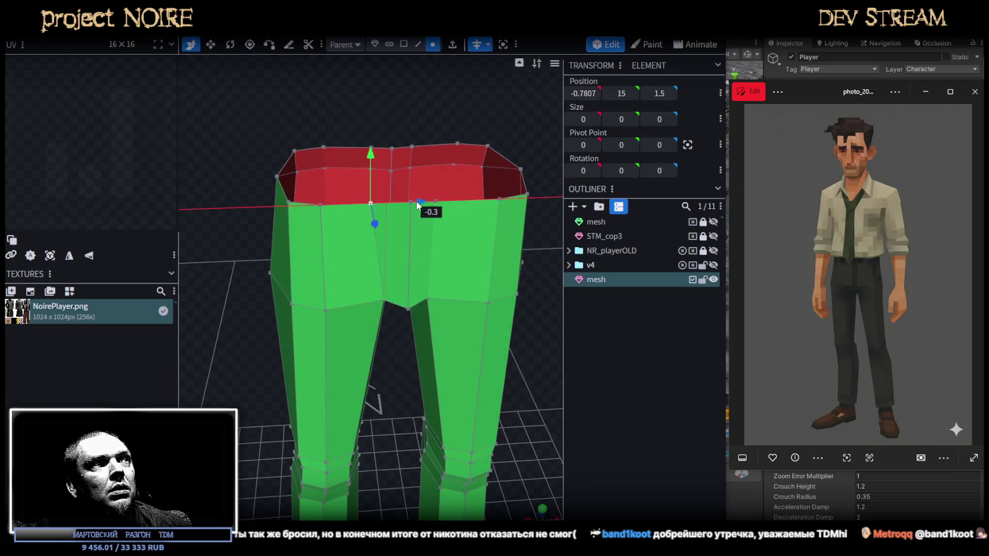
{"action": "mouse_move", "coordinate": [415, 133]}
{"action": "left_mouse_down"}
{"action": "mouse_move", "coordinate": [273, 134]}
{"action": "mouse_move", "coordinate": [419, 214]}
{"action": "left_mouse_up"}
{"action": "left_click", "coordinate": [416, 206], "text": "shift"}
{"action": "mouse_move", "coordinate": [353, 211]}
{"action": "left_mouse_down"}
{"action": "mouse_move", "coordinate": [218, 172]}
{"action": "mouse_move", "coordinate": [191, 186]}
{"action": "mouse_move", "coordinate": [321, 133]}
{"action": "mouse_move", "coordinate": [413, 129]}
{"action": "mouse_move", "coordinate": [437, 272]}
{"action": "mouse_move", "coordinate": [374, 244]}
{"action": "mouse_move", "coordinate": [261, 291]}
{"action": "mouse_move", "coordinate": [374, 308]}
{"action": "left_mouse_up"}
{"action": "left_click", "coordinate": [373, 307]}
{"action": "mouse_move", "coordinate": [271, 377]}
{"action": "left_mouse_down"}
{"action": "mouse_move", "coordinate": [324, 290]}
{"action": "mouse_move", "coordinate": [445, 326]}
{"action": "mouse_move", "coordinate": [438, 306]}
{"action": "left_mouse_up"}
Box-select the knee vertex loops and raise them
{"action": "left_click", "coordinate": [551, 394]}
{"action": "mouse_move", "coordinate": [551, 394]}
{"action": "left_mouse_down"}
{"action": "mouse_move", "coordinate": [469, 388]}
{"action": "mouse_move", "coordinate": [409, 326]}
{"action": "mouse_move", "coordinate": [423, 328]}
{"action": "left_mouse_up"}
{"action": "left_click", "coordinate": [443, 337]}
{"action": "left_click_drag", "start_coordinate": [291, 270], "coordinate": [469, 358]}
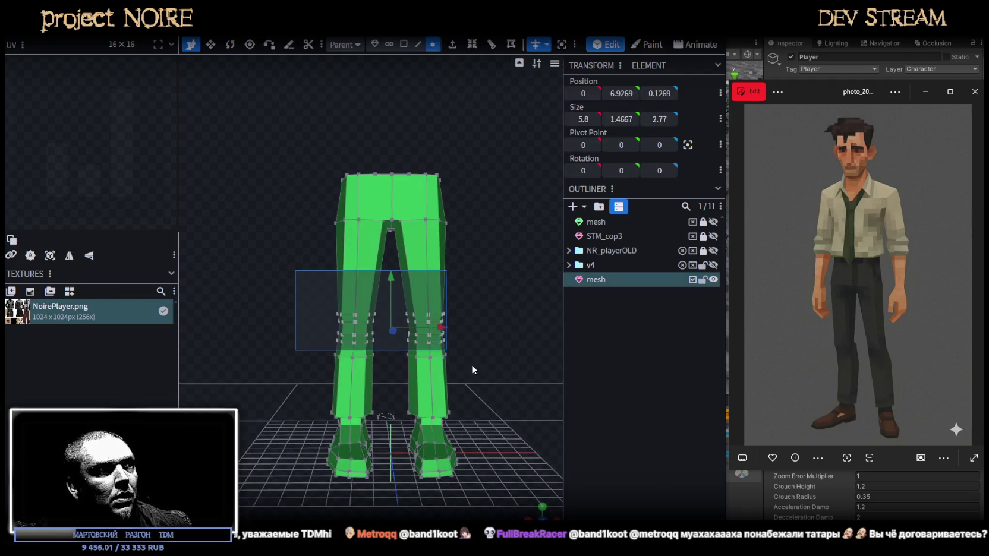
{"action": "scroll", "coordinate": [469, 358], "scroll_direction": "up", "scroll_amount": 2}
{"action": "left_click_drag", "start_coordinate": [397, 291], "coordinate": [399, 275]}
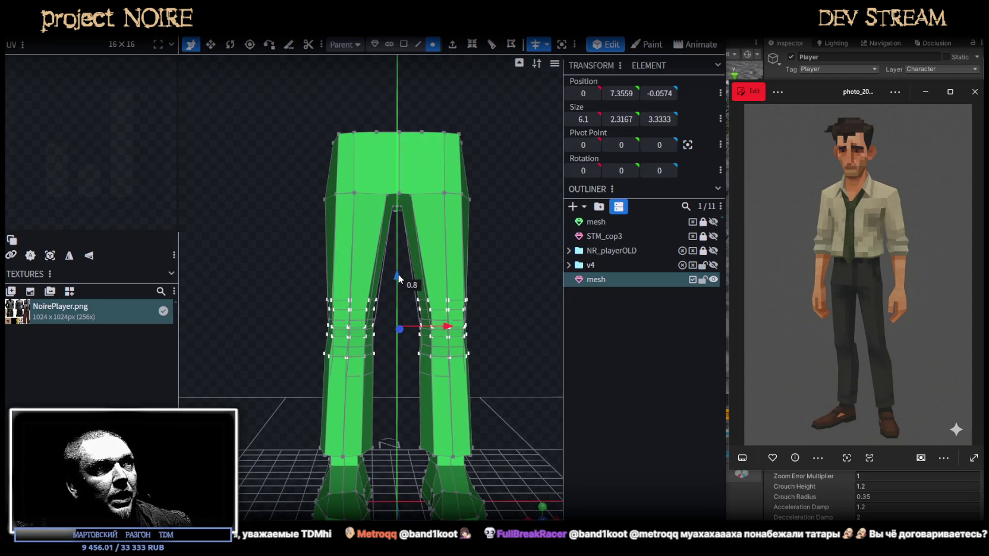
Pull the lower foot's toe vertices back toward the heel to shorten it
{"action": "mouse_move", "coordinate": [541, 339]}
{"action": "left_mouse_down"}
{"action": "mouse_move", "coordinate": [495, 328]}
{"action": "mouse_move", "coordinate": [593, 418]}
{"action": "left_mouse_up"}
{"action": "left_click", "coordinate": [593, 417]}
{"action": "mouse_move", "coordinate": [514, 397]}
{"action": "left_mouse_down"}
{"action": "mouse_move", "coordinate": [397, 426]}
{"action": "mouse_move", "coordinate": [359, 483]}
{"action": "left_mouse_up"}
{"action": "left_click", "coordinate": [358, 432]}
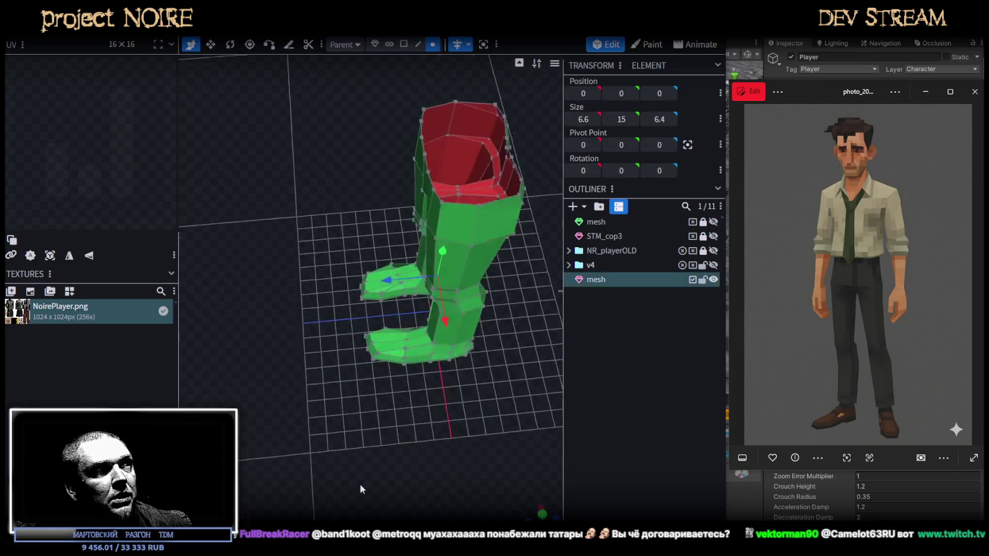
{"action": "scroll", "coordinate": [359, 506], "scroll_direction": "up", "scroll_amount": 3}
{"action": "scroll", "coordinate": [377, 483], "scroll_direction": "up", "scroll_amount": 3}
{"action": "left_click_drag", "start_coordinate": [325, 296], "coordinate": [421, 419]}
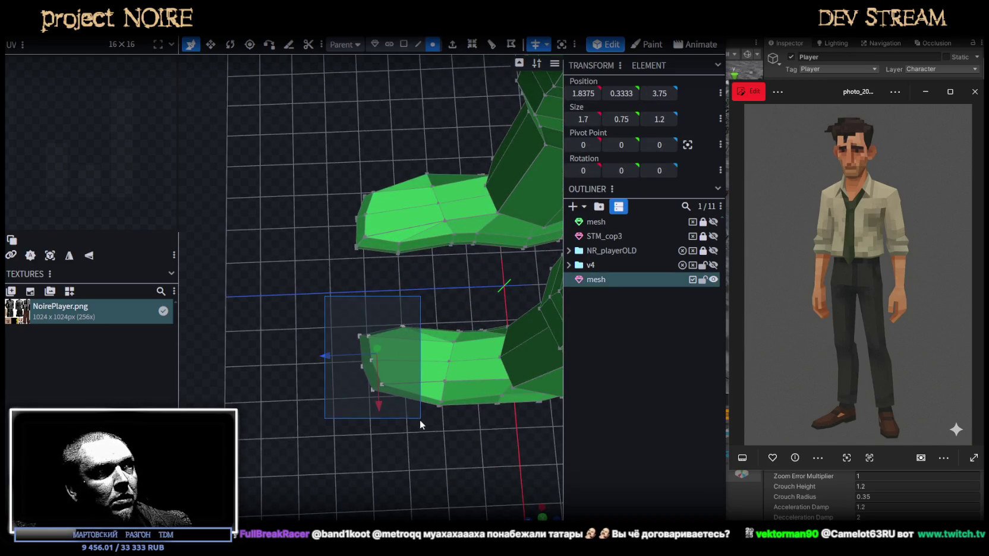
{"action": "left_click_drag", "start_coordinate": [328, 355], "coordinate": [343, 357]}
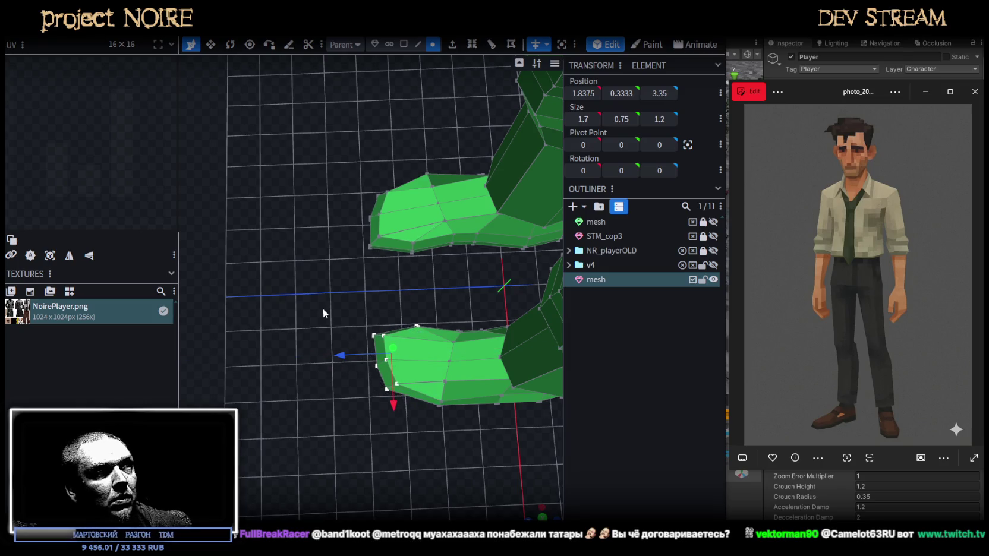
{"action": "left_click_drag", "start_coordinate": [320, 301], "coordinate": [473, 428]}
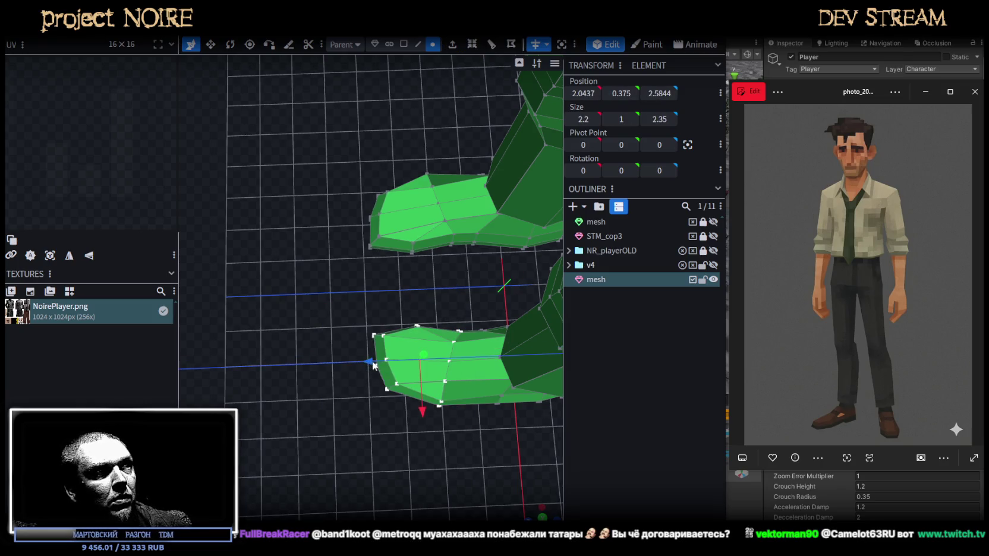
{"action": "left_click_drag", "start_coordinate": [374, 365], "coordinate": [356, 416]}
Reselect the pants mesh and inspect the shortened legs from an angle
{"action": "mouse_move", "coordinate": [353, 456]}
{"action": "left_mouse_down"}
{"action": "mouse_move", "coordinate": [485, 376]}
{"action": "mouse_move", "coordinate": [438, 290]}
{"action": "mouse_move", "coordinate": [329, 271]}
{"action": "mouse_move", "coordinate": [462, 291]}
{"action": "mouse_move", "coordinate": [250, 335]}
{"action": "mouse_move", "coordinate": [419, 375]}
{"action": "mouse_move", "coordinate": [400, 354]}
{"action": "mouse_move", "coordinate": [464, 424]}
{"action": "left_mouse_up"}
{"action": "left_click", "coordinate": [599, 407]}
{"action": "left_click", "coordinate": [463, 424]}
{"action": "mouse_move", "coordinate": [476, 303]}
{"action": "left_mouse_down"}
{"action": "mouse_move", "coordinate": [427, 271]}
{"action": "mouse_move", "coordinate": [458, 236]}
{"action": "mouse_move", "coordinate": [500, 259]}
{"action": "mouse_move", "coordinate": [494, 275]}
{"action": "left_mouse_up"}
{"action": "scroll", "coordinate": [493, 275], "scroll_direction": "up", "scroll_amount": 2}
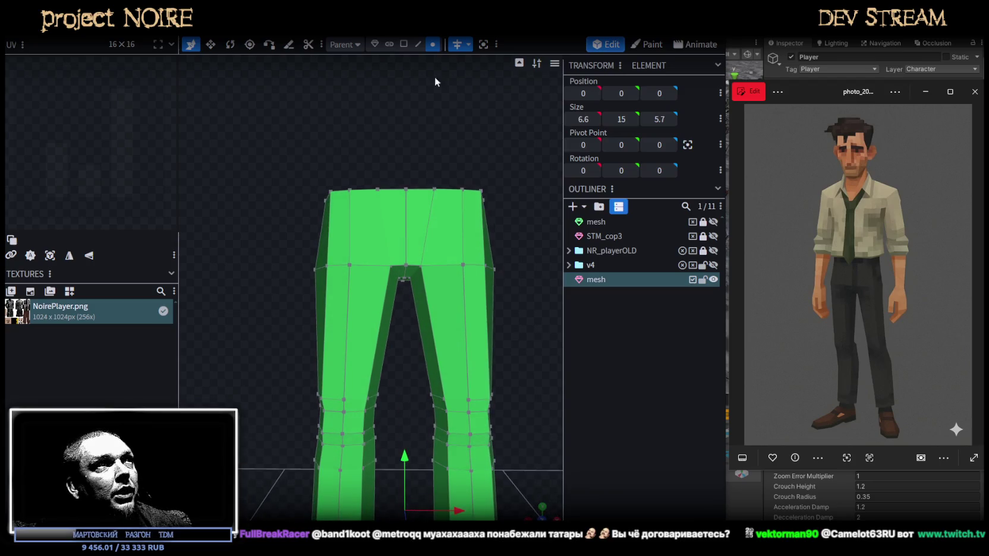
Lower the crotch edge by 0.1
{"action": "left_click", "coordinate": [418, 44]}
{"action": "scroll", "coordinate": [392, 324], "scroll_direction": "up", "scroll_amount": 2}
{"action": "left_click", "coordinate": [422, 261]}
{"action": "mouse_move", "coordinate": [415, 369]}
{"action": "left_mouse_down"}
{"action": "mouse_move", "coordinate": [400, 240]}
{"action": "mouse_move", "coordinate": [417, 216]}
{"action": "left_mouse_up"}
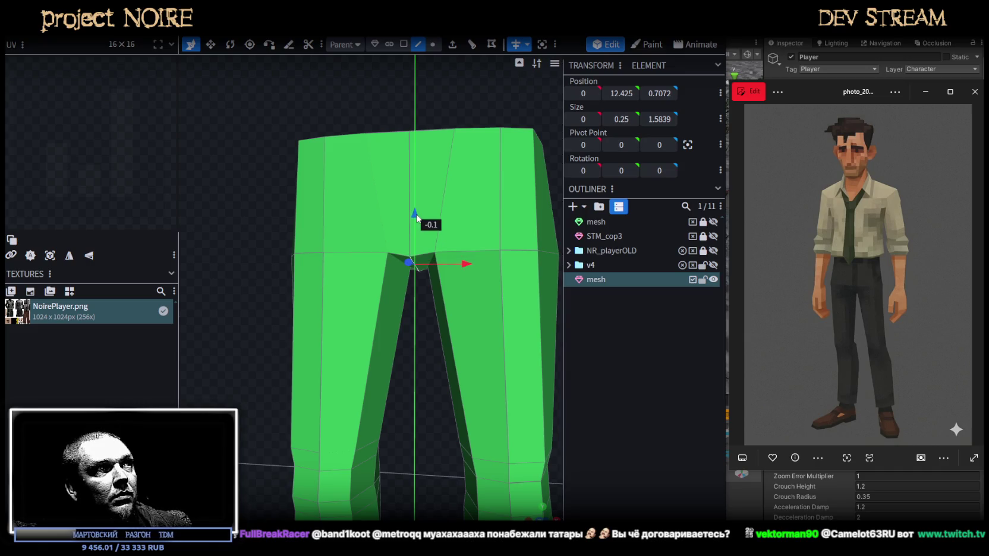
{"action": "mouse_move", "coordinate": [429, 373]}
{"action": "left_mouse_down"}
{"action": "mouse_move", "coordinate": [145, 367]}
{"action": "mouse_move", "coordinate": [194, 382]}
{"action": "left_mouse_up"}
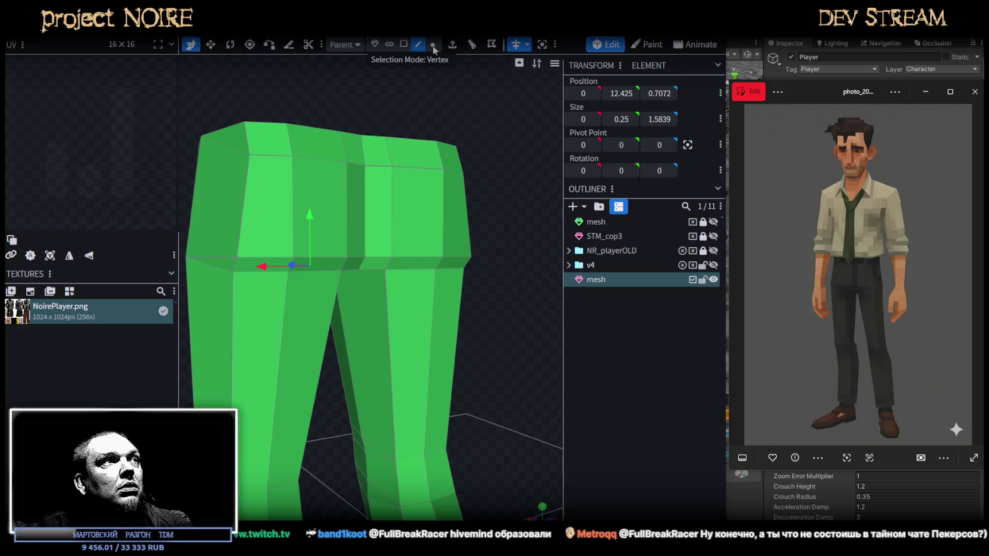
Select the hip vertices on both sides and raise them slightly
{"action": "left_click", "coordinate": [230, 256]}
{"action": "mouse_move", "coordinate": [333, 247]}
{"action": "left_mouse_down"}
{"action": "mouse_move", "coordinate": [492, 192]}
{"action": "mouse_move", "coordinate": [344, 197]}
{"action": "left_mouse_up"}
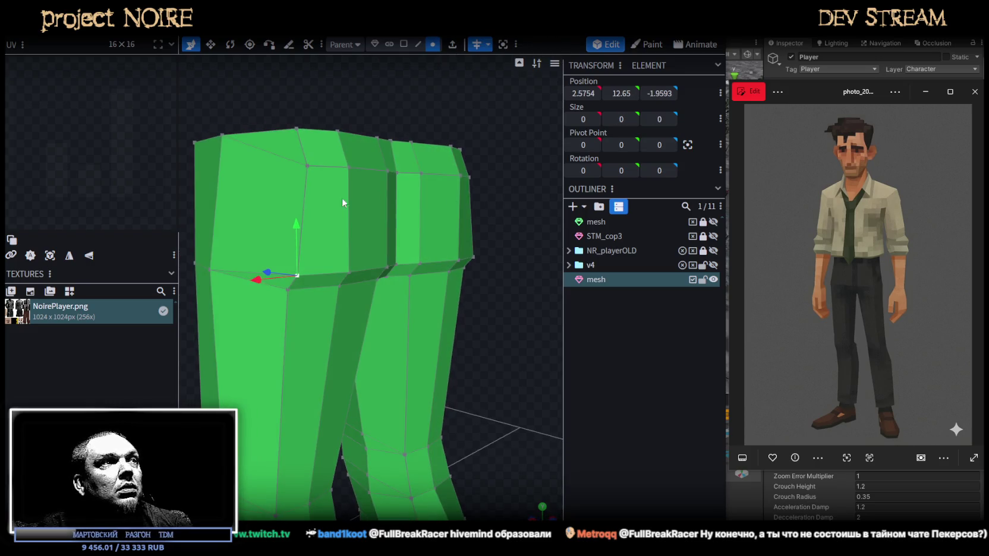
{"action": "left_click_drag", "start_coordinate": [440, 131], "coordinate": [384, 108]}
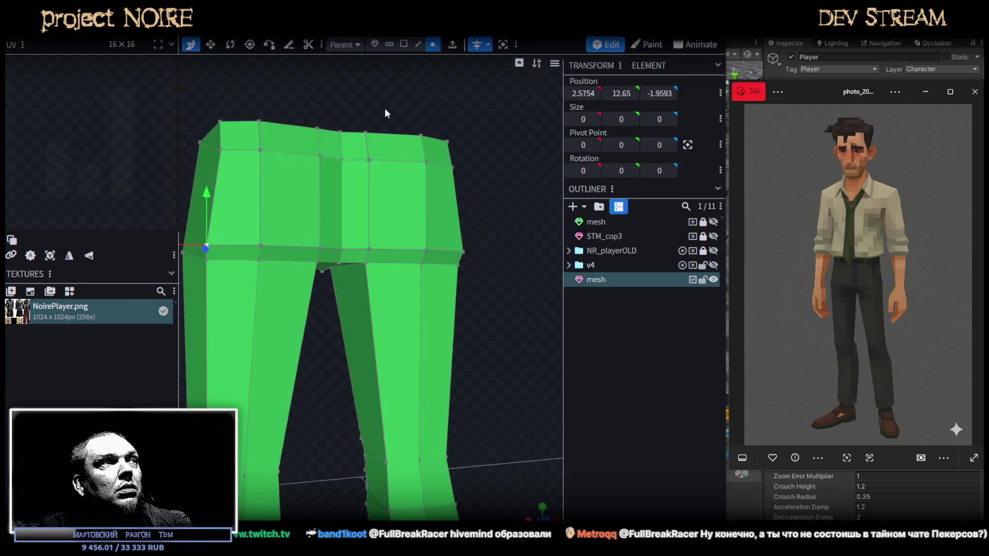
{"action": "left_click", "coordinate": [321, 249], "text": "shift"}
{"action": "left_click", "coordinate": [321, 249], "text": "shift"}
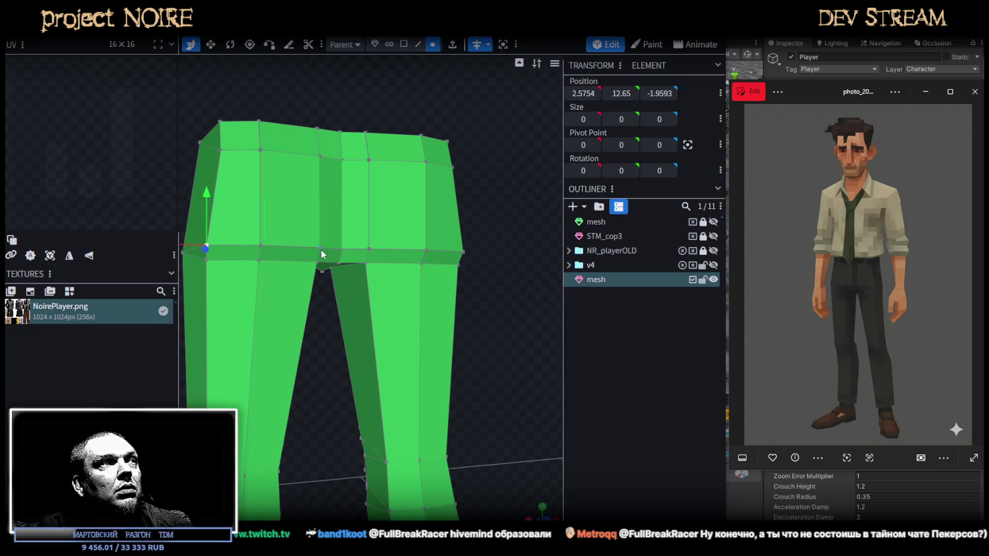
{"action": "left_click", "coordinate": [343, 249], "text": "shift"}
{"action": "left_click_drag", "start_coordinate": [276, 197], "coordinate": [279, 187]}
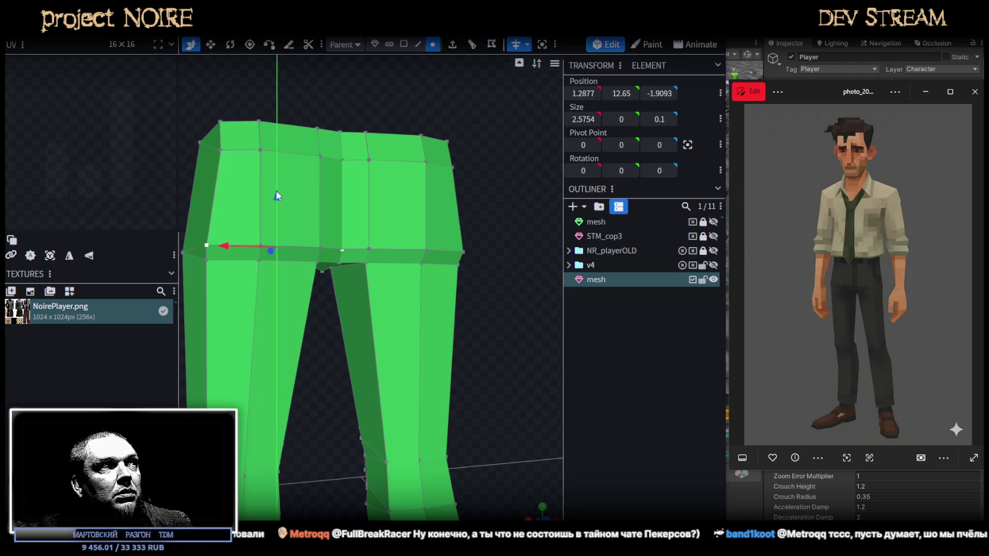
Lower the two top waist corner vertices slightly
{"action": "left_click", "coordinate": [225, 152]}
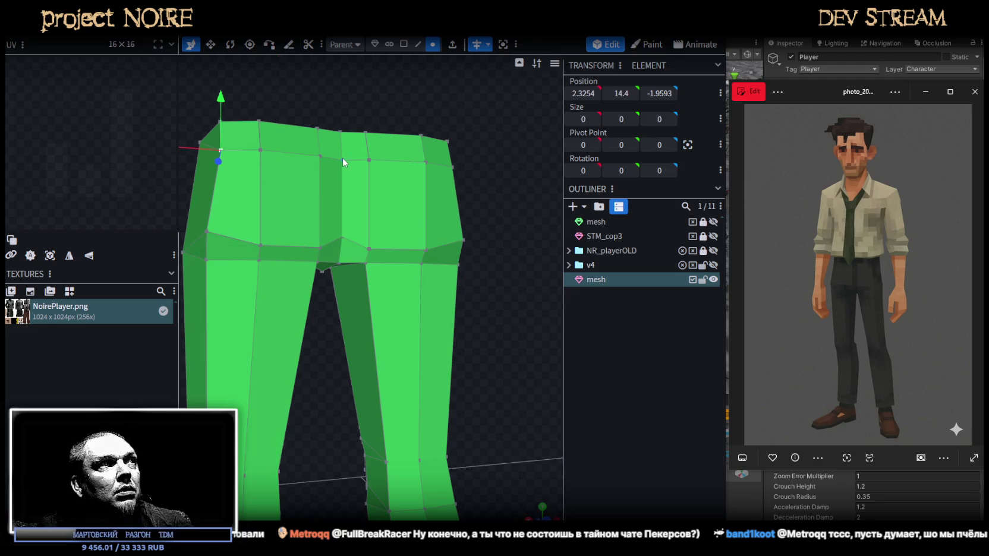
{"action": "left_click", "coordinate": [342, 158], "text": "shift"}
{"action": "left_click_drag", "start_coordinate": [280, 99], "coordinate": [279, 109]}
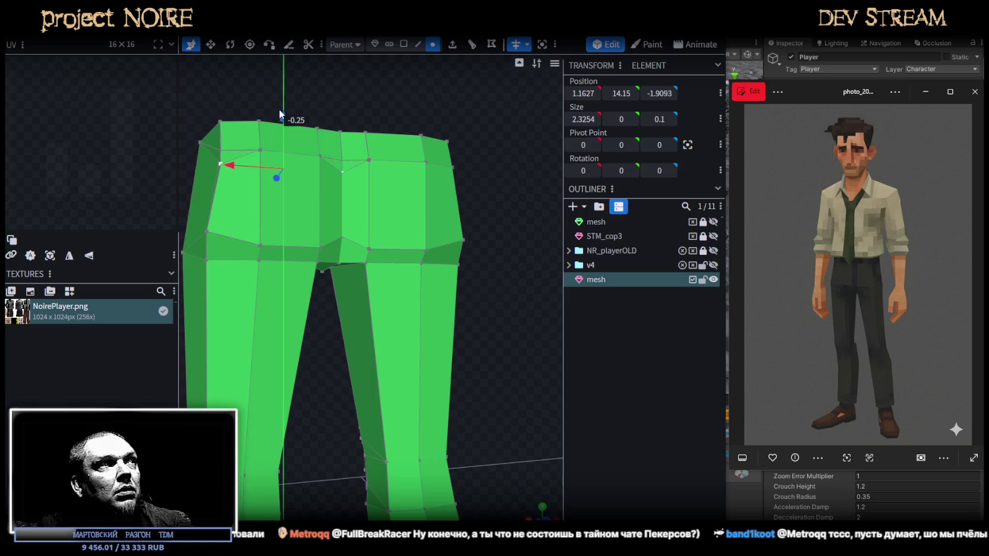
{"action": "scroll", "coordinate": [279, 109], "scroll_direction": "down", "scroll_amount": 2}
{"action": "mouse_move", "coordinate": [232, 139]}
{"action": "left_mouse_down"}
{"action": "mouse_move", "coordinate": [199, 193]}
{"action": "mouse_move", "coordinate": [355, 184]}
{"action": "mouse_move", "coordinate": [232, 146]}
{"action": "mouse_move", "coordinate": [265, 245]}
{"action": "mouse_move", "coordinate": [262, 179]}
{"action": "left_mouse_up"}
Push a lower hip vertex outward on X for a rounder hip line
{"action": "left_click", "coordinate": [256, 251]}
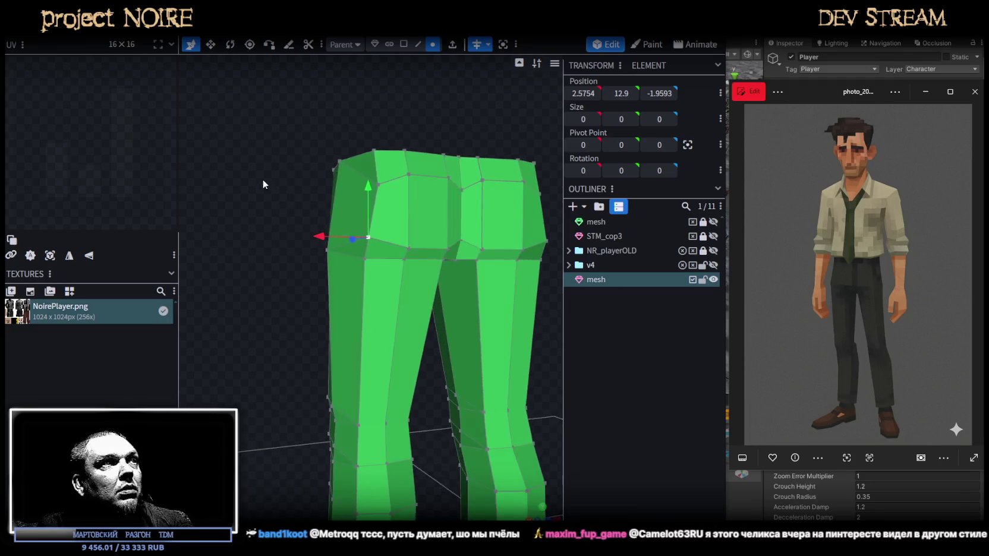
{"action": "scroll", "coordinate": [250, 183], "scroll_direction": "up", "scroll_amount": 3}
{"action": "left_click_drag", "start_coordinate": [273, 229], "coordinate": [275, 228]}
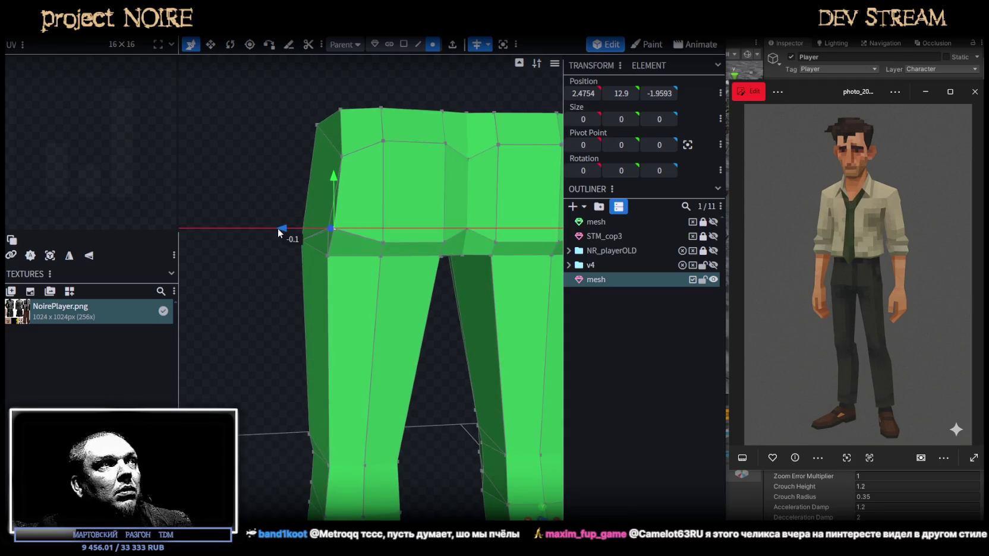
{"action": "mouse_move", "coordinate": [298, 159]}
{"action": "left_mouse_down"}
{"action": "mouse_move", "coordinate": [265, 156]}
{"action": "mouse_move", "coordinate": [301, 139]}
{"action": "mouse_move", "coordinate": [248, 194]}
{"action": "mouse_move", "coordinate": [213, 141]}
{"action": "left_mouse_up"}
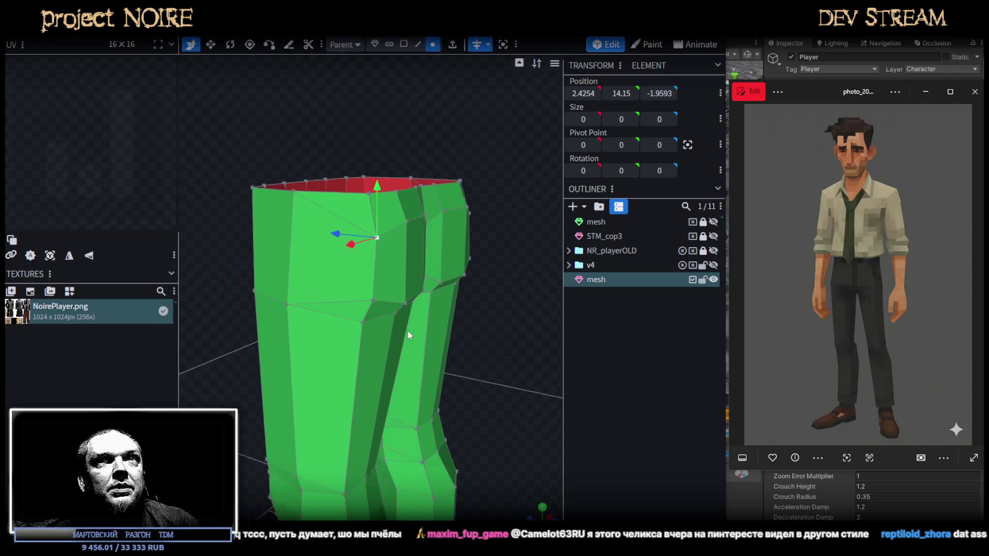
{"action": "left_click_drag", "start_coordinate": [408, 328], "coordinate": [290, 319]}
{"action": "left_click", "coordinate": [507, 334]}
{"action": "mouse_move", "coordinate": [535, 311]}
{"action": "left_mouse_down"}
{"action": "mouse_move", "coordinate": [430, 254]}
{"action": "mouse_move", "coordinate": [451, 232]}
{"action": "left_mouse_up"}
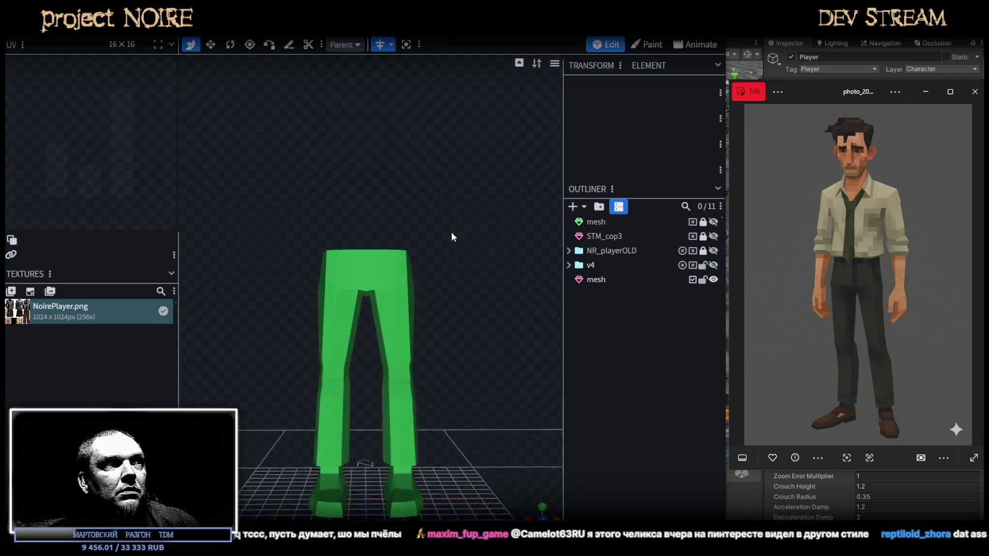
{"action": "left_click", "coordinate": [403, 393]}
{"action": "mouse_move", "coordinate": [452, 327]}
{"action": "left_mouse_down"}
{"action": "mouse_move", "coordinate": [308, 326]}
{"action": "mouse_move", "coordinate": [410, 315]}
{"action": "mouse_move", "coordinate": [394, 321]}
{"action": "mouse_move", "coordinate": [508, 327]}
{"action": "mouse_move", "coordinate": [446, 336]}
{"action": "mouse_move", "coordinate": [442, 320]}
{"action": "left_mouse_up"}
{"action": "scroll", "coordinate": [424, 316], "scroll_direction": "up", "scroll_amount": 2}
{"action": "scroll", "coordinate": [421, 319], "scroll_direction": "up", "scroll_amount": 2}
{"action": "scroll", "coordinate": [441, 320], "scroll_direction": "up", "scroll_amount": 2}
{"action": "scroll", "coordinate": [433, 335], "scroll_direction": "up", "scroll_amount": 2}
{"action": "scroll", "coordinate": [432, 335], "scroll_direction": "down", "scroll_amount": 3}
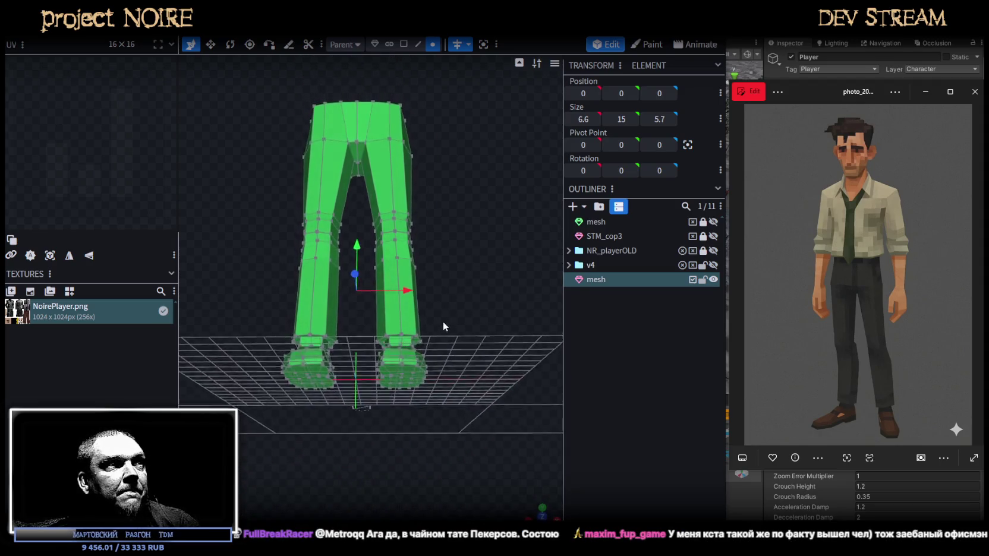
{"action": "mouse_move", "coordinate": [470, 443]}
{"action": "left_mouse_down"}
{"action": "mouse_move", "coordinate": [358, 309]}
{"action": "mouse_move", "coordinate": [476, 366]}
{"action": "mouse_move", "coordinate": [343, 371]}
{"action": "left_mouse_up"}
{"action": "scroll", "coordinate": [430, 382], "scroll_direction": "down", "scroll_amount": 3}
{"action": "left_click_drag", "start_coordinate": [429, 380], "coordinate": [482, 334]}
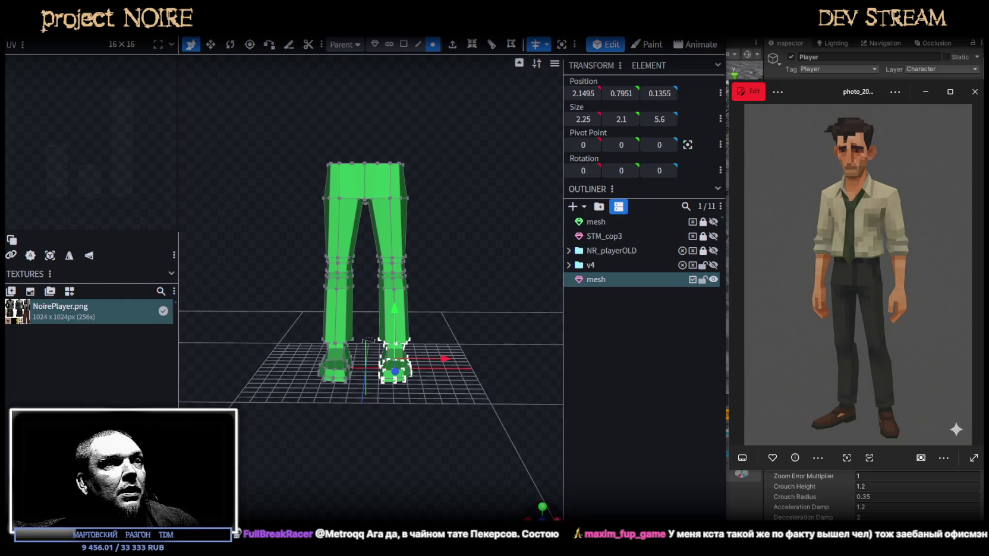
{"action": "mouse_move", "coordinate": [473, 379]}
{"action": "left_mouse_down"}
{"action": "mouse_move", "coordinate": [324, 415]}
{"action": "mouse_move", "coordinate": [538, 423]}
{"action": "left_mouse_up"}
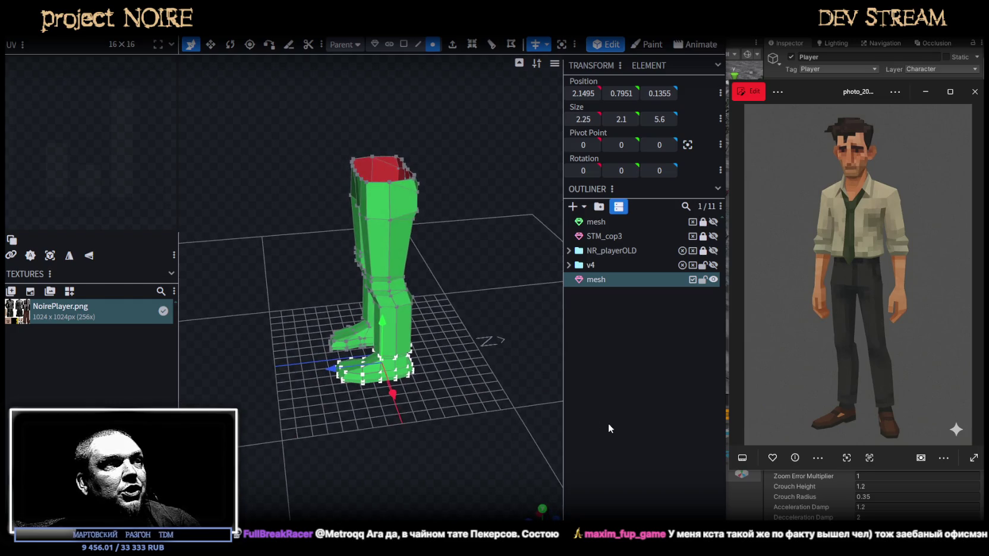
{"action": "left_click", "coordinate": [503, 487]}
{"action": "mouse_move", "coordinate": [503, 487]}
{"action": "left_mouse_down"}
{"action": "mouse_move", "coordinate": [446, 435]}
{"action": "mouse_move", "coordinate": [464, 413]}
{"action": "mouse_move", "coordinate": [529, 382]}
{"action": "mouse_move", "coordinate": [511, 392]}
{"action": "left_mouse_up"}
{"action": "left_click", "coordinate": [392, 243]}
{"action": "mouse_move", "coordinate": [393, 243]}
{"action": "left_mouse_down"}
{"action": "mouse_move", "coordinate": [451, 270]}
{"action": "mouse_move", "coordinate": [345, 260]}
{"action": "mouse_move", "coordinate": [466, 247]}
{"action": "mouse_move", "coordinate": [460, 189]}
{"action": "mouse_move", "coordinate": [471, 168]}
{"action": "left_mouse_up"}
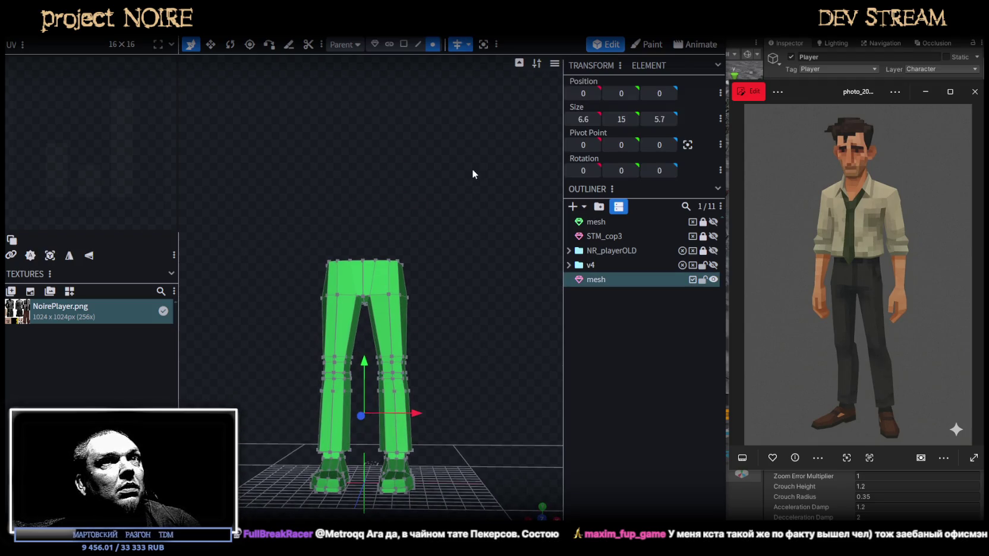
{"action": "left_click", "coordinate": [432, 44]}
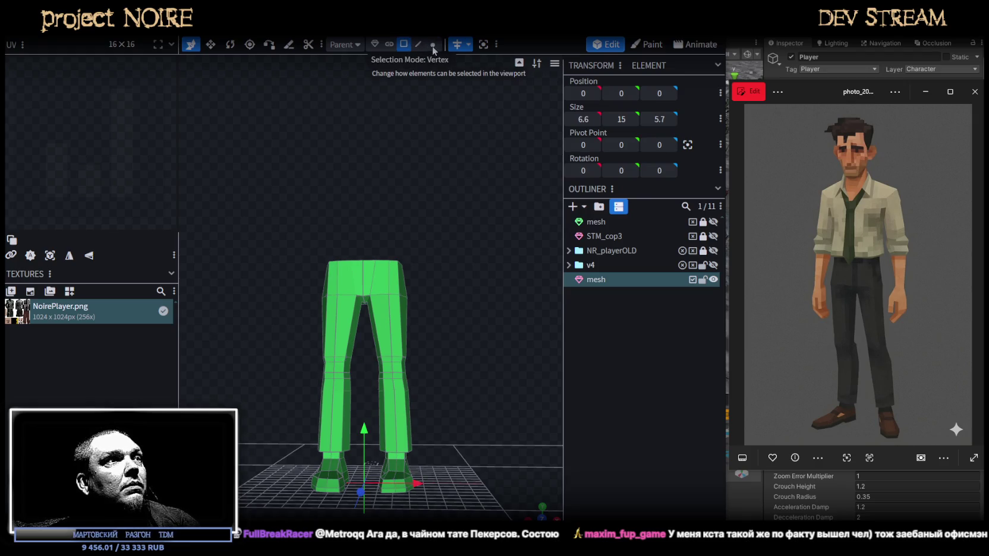
Select the top waist rim, try an extrusion, then undo it
{"action": "left_click_drag", "start_coordinate": [422, 229], "coordinate": [471, 403]}
{"action": "key", "text": "KP_1"}
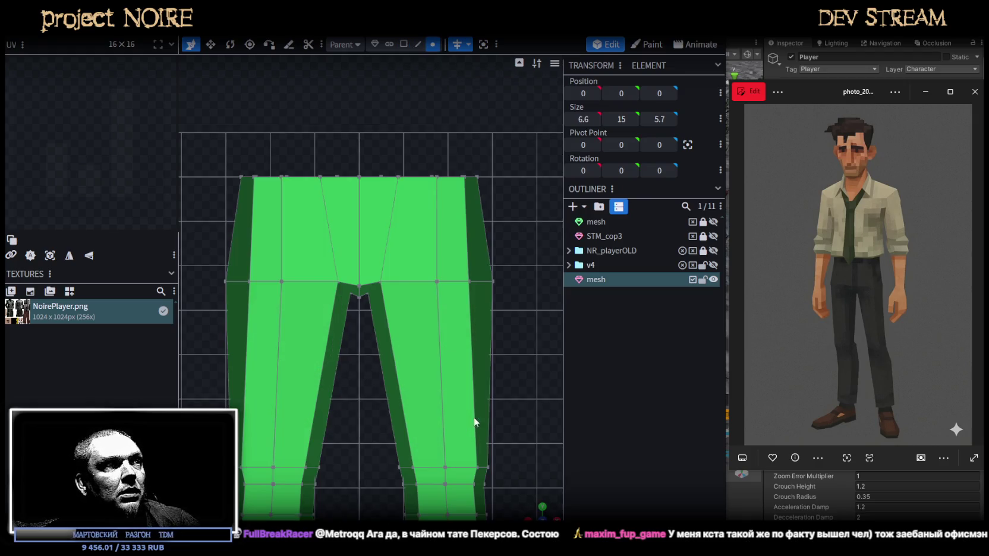
{"action": "left_click_drag", "start_coordinate": [219, 135], "coordinate": [507, 211]}
{"action": "left_click", "coordinate": [418, 44]}
{"action": "left_click_drag", "start_coordinate": [553, 515], "coordinate": [550, 511]}
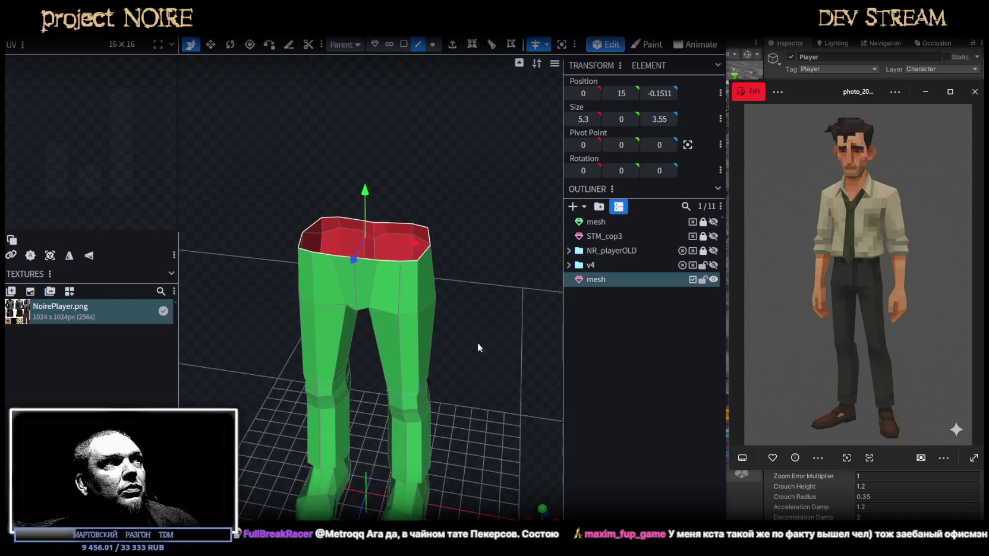
{"action": "left_click_drag", "start_coordinate": [477, 334], "coordinate": [507, 284]}
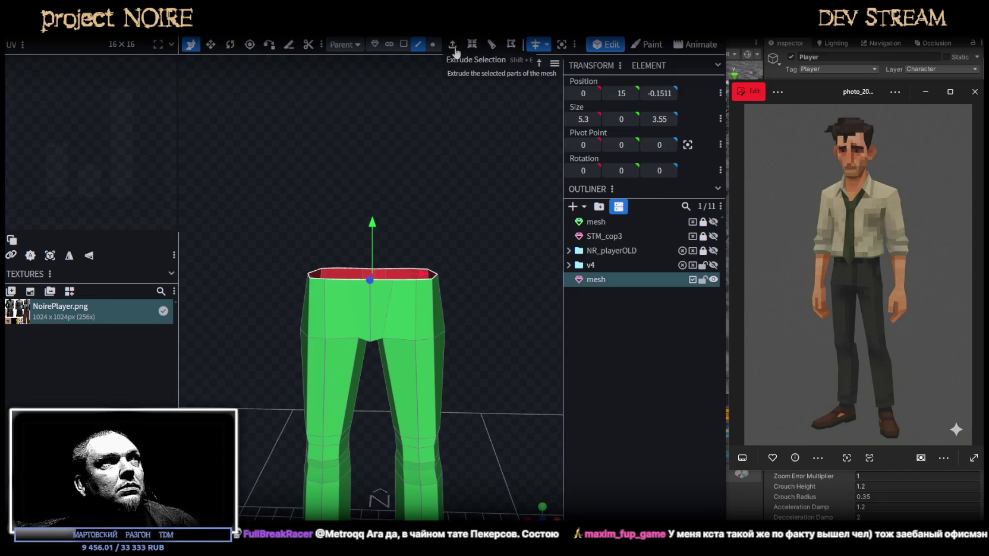
{"action": "left_click", "coordinate": [453, 46]}
{"action": "mouse_move", "coordinate": [474, 132]}
{"action": "left_mouse_down"}
{"action": "mouse_move", "coordinate": [417, 158]}
{"action": "mouse_move", "coordinate": [447, 154]}
{"action": "mouse_move", "coordinate": [437, 162]}
{"action": "left_mouse_up"}
{"action": "key", "text": "v"}
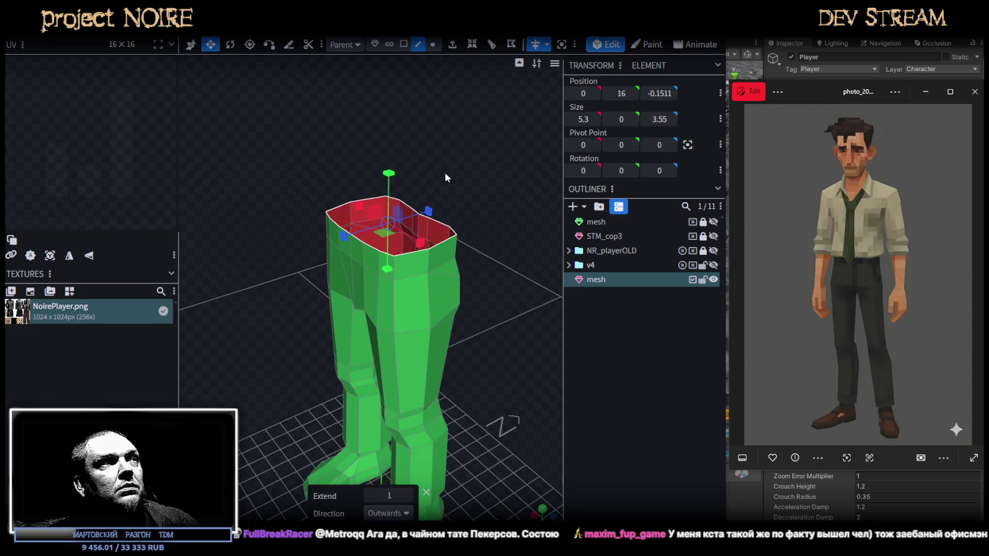
{"action": "left_click_drag", "start_coordinate": [489, 189], "coordinate": [525, 158]}
{"action": "key", "text": "ctrl+z"}
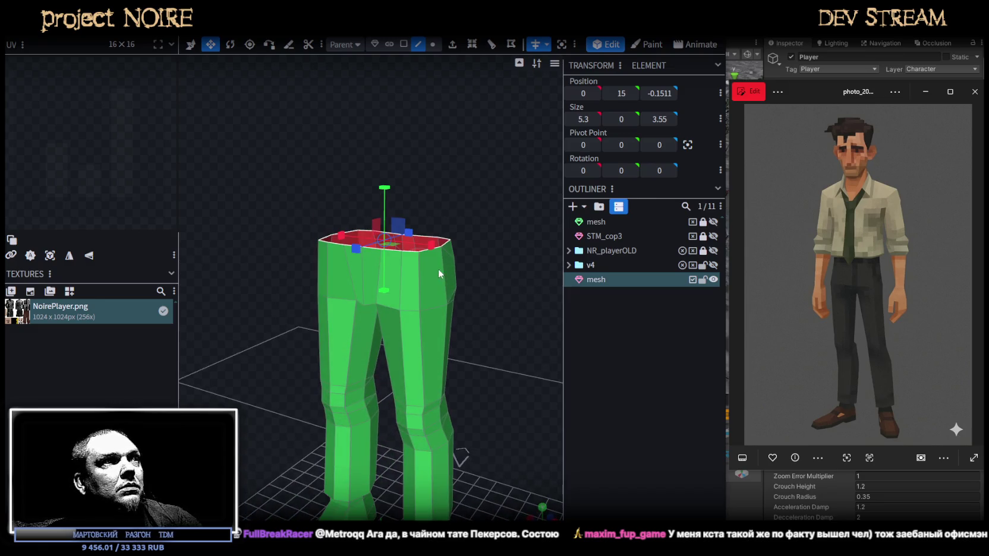
Extrude the waist rim upward again with an extend distance of 0.5
{"action": "left_click", "coordinate": [453, 46]}
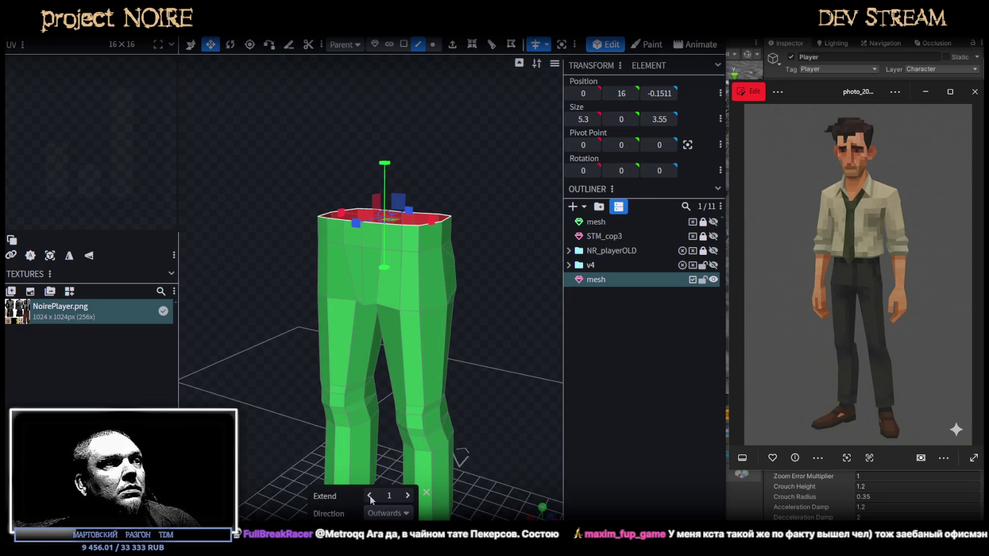
{"action": "left_click", "coordinate": [369, 495]}
{"action": "type", "text": "0.25"}
{"action": "mouse_move", "coordinate": [473, 384]}
{"action": "left_mouse_down"}
{"action": "mouse_move", "coordinate": [507, 378]}
{"action": "mouse_move", "coordinate": [268, 367]}
{"action": "mouse_move", "coordinate": [490, 356]}
{"action": "mouse_move", "coordinate": [463, 356]}
{"action": "mouse_move", "coordinate": [458, 345]}
{"action": "mouse_move", "coordinate": [453, 231]}
{"action": "left_mouse_up"}
{"action": "left_click", "coordinate": [386, 495]}
{"action": "type", "text": "0.5"}
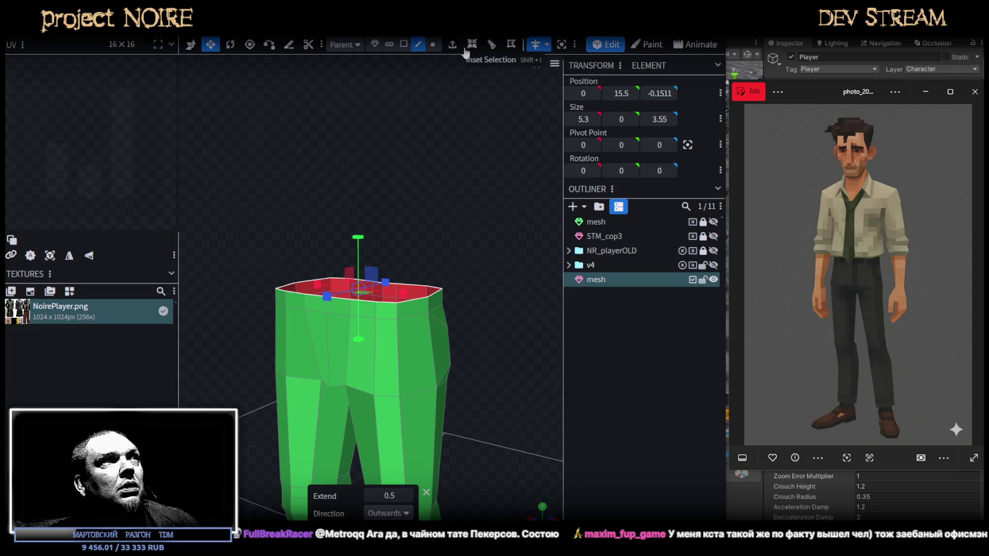
Extrude the waist top again with an extrusion distance of 0.25
{"action": "key", "text": "e"}
{"action": "mouse_move", "coordinate": [468, 288]}
{"action": "left_mouse_down"}
{"action": "mouse_move", "coordinate": [471, 307]}
{"action": "mouse_move", "coordinate": [427, 356]}
{"action": "mouse_move", "coordinate": [552, 221]}
{"action": "mouse_move", "coordinate": [502, 228]}
{"action": "left_mouse_up"}
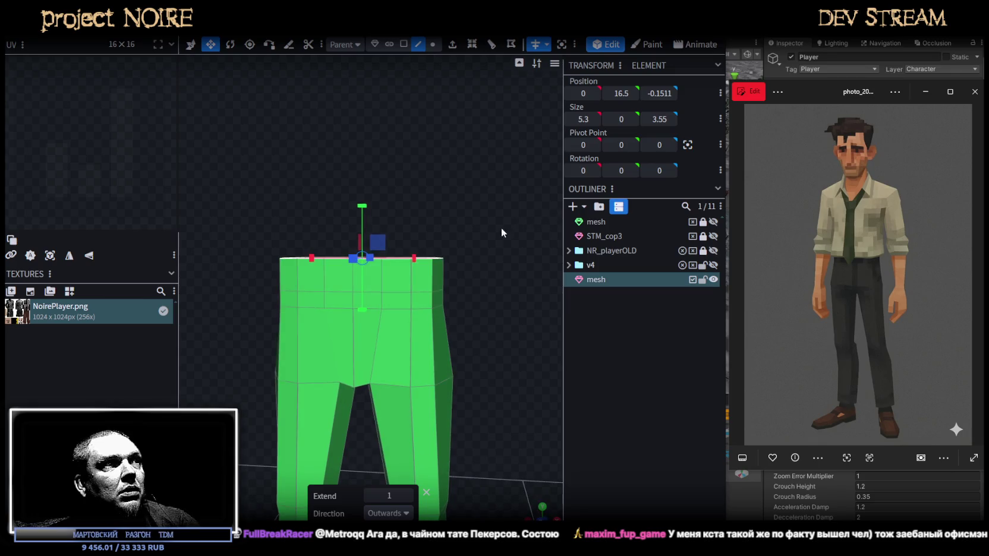
{"action": "left_click", "coordinate": [370, 495]}
{"action": "type", "text": "0.1"}
{"action": "left_click", "coordinate": [407, 496]}
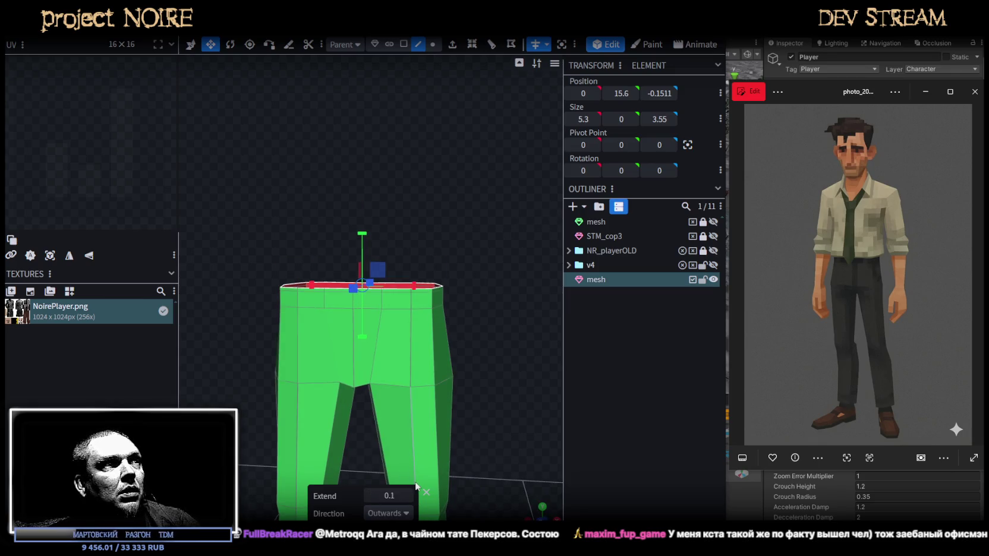
{"action": "left_click", "coordinate": [371, 497]}
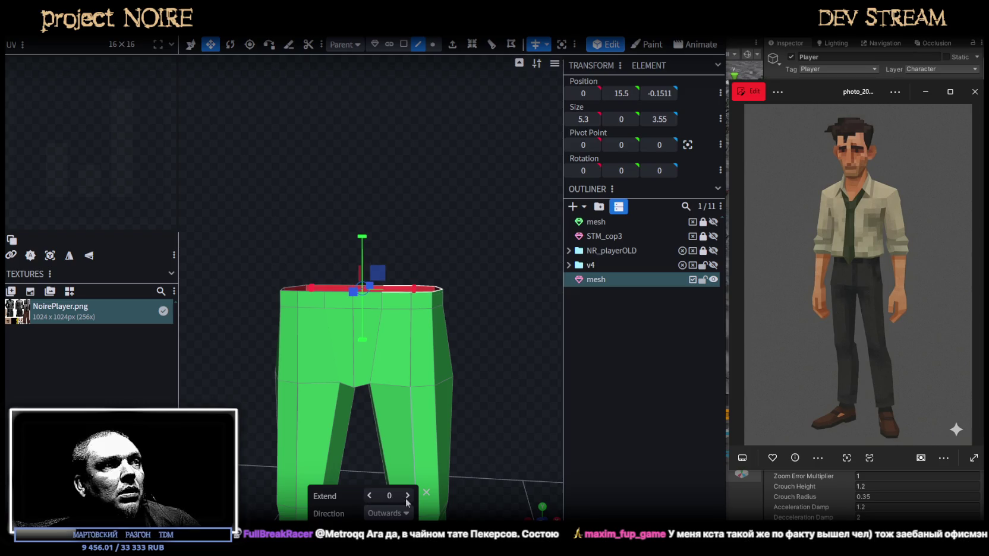
{"action": "left_click", "coordinate": [407, 496]}
Scale the new top ring outward from 5.8×4.05 to 6.3×4.55
{"action": "left_click_drag", "start_coordinate": [469, 370], "coordinate": [381, 327]}
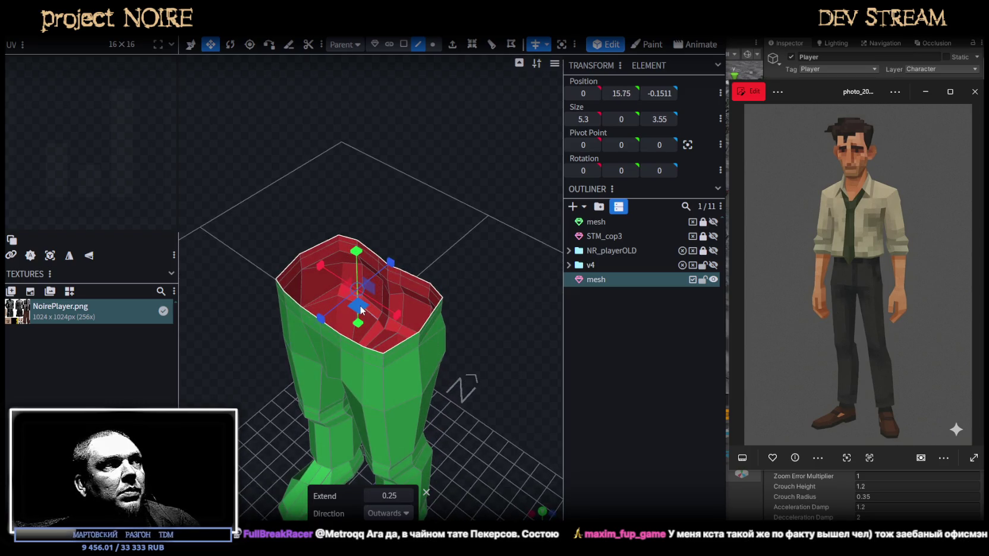
{"action": "mouse_move", "coordinate": [428, 381]}
{"action": "left_mouse_down"}
{"action": "mouse_move", "coordinate": [446, 375]}
{"action": "mouse_move", "coordinate": [425, 369]}
{"action": "mouse_move", "coordinate": [450, 386]}
{"action": "mouse_move", "coordinate": [457, 424]}
{"action": "mouse_move", "coordinate": [354, 475]}
{"action": "left_mouse_up"}
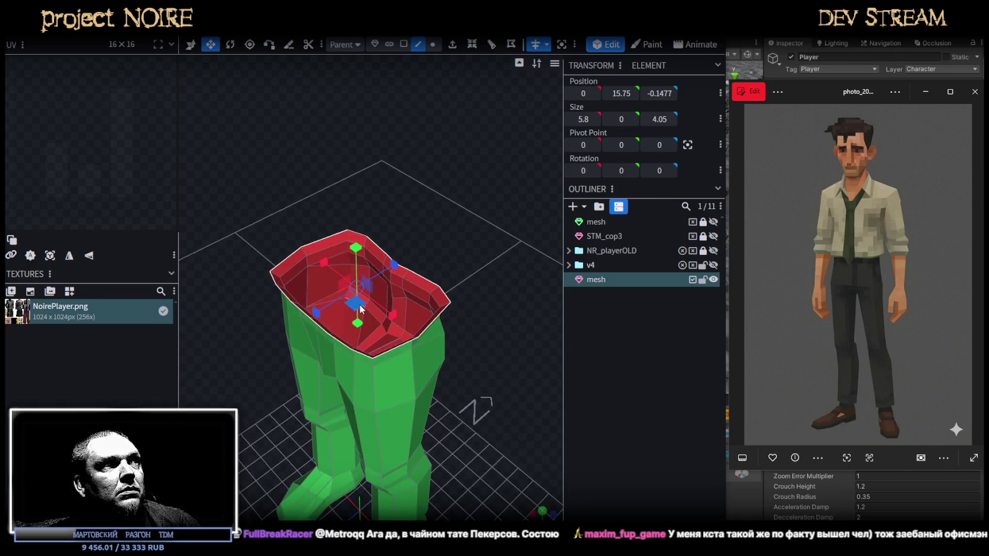
{"action": "mouse_move", "coordinate": [365, 309]}
{"action": "left_mouse_down"}
{"action": "mouse_move", "coordinate": [465, 414]}
{"action": "mouse_move", "coordinate": [523, 337]}
{"action": "mouse_move", "coordinate": [530, 354]}
{"action": "mouse_move", "coordinate": [510, 380]}
{"action": "mouse_move", "coordinate": [463, 121]}
{"action": "left_mouse_up"}
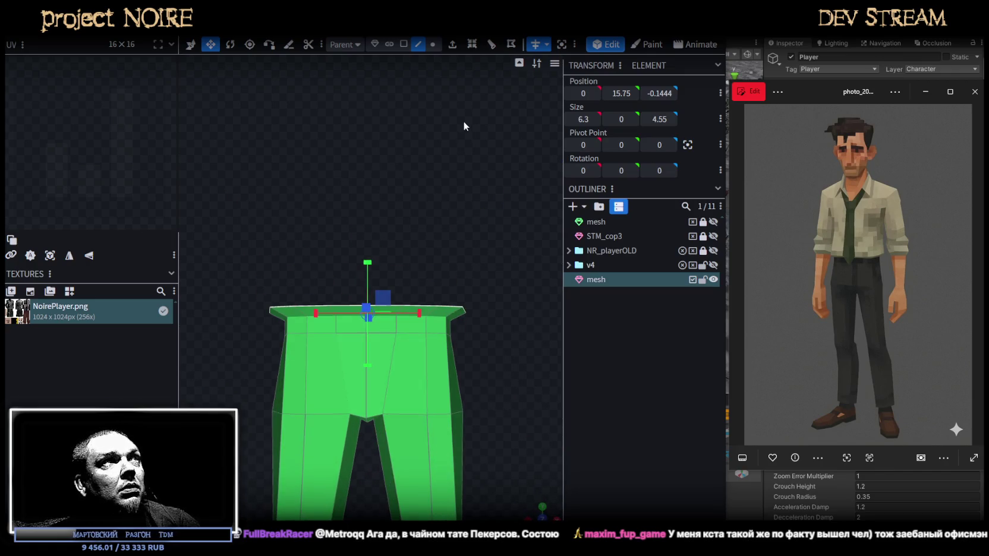
Extrude the top faces straight up (Y+) by 2, then shrink the new top opening slightly
{"action": "left_click", "coordinate": [452, 45]}
{"action": "left_click", "coordinate": [407, 513]}
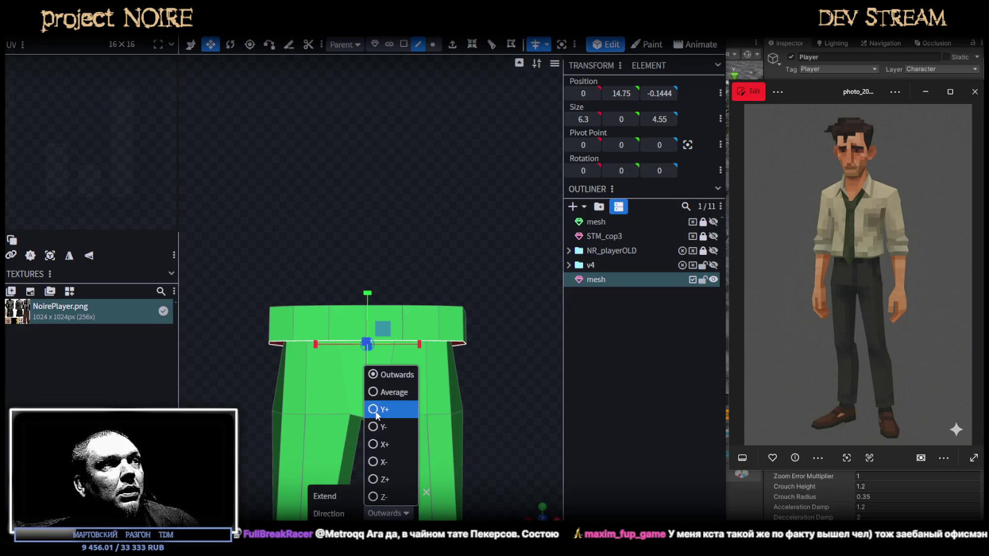
{"action": "left_click", "coordinate": [393, 427]}
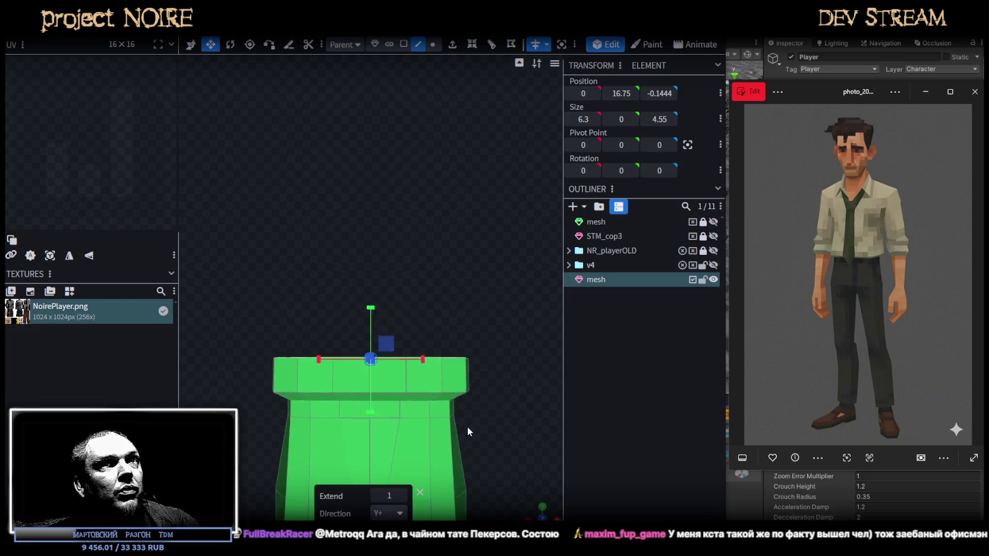
{"action": "left_click", "coordinate": [403, 496]}
{"action": "left_click_drag", "start_coordinate": [499, 255], "coordinate": [475, 310]}
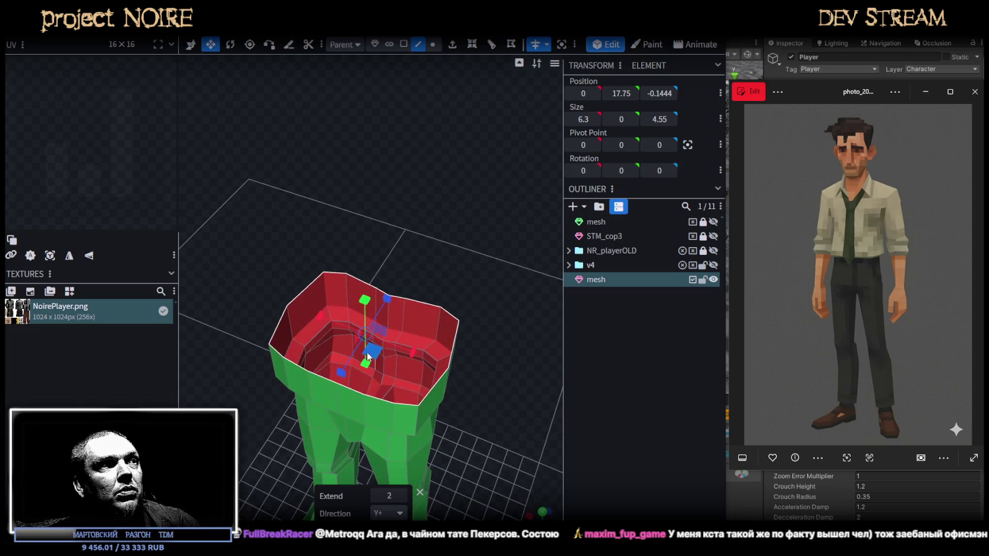
{"action": "mouse_move", "coordinate": [371, 352]}
{"action": "left_mouse_down"}
{"action": "mouse_move", "coordinate": [529, 387]}
{"action": "mouse_move", "coordinate": [537, 369]}
{"action": "mouse_move", "coordinate": [431, 373]}
{"action": "mouse_move", "coordinate": [498, 376]}
{"action": "mouse_move", "coordinate": [508, 339]}
{"action": "mouse_move", "coordinate": [506, 361]}
{"action": "mouse_move", "coordinate": [427, 346]}
{"action": "mouse_move", "coordinate": [414, 354]}
{"action": "mouse_move", "coordinate": [501, 353]}
{"action": "mouse_move", "coordinate": [435, 313]}
{"action": "left_mouse_up"}
Extrude the top of the mesh again by 2 to form a second torso band
{"action": "left_click", "coordinate": [452, 45]}
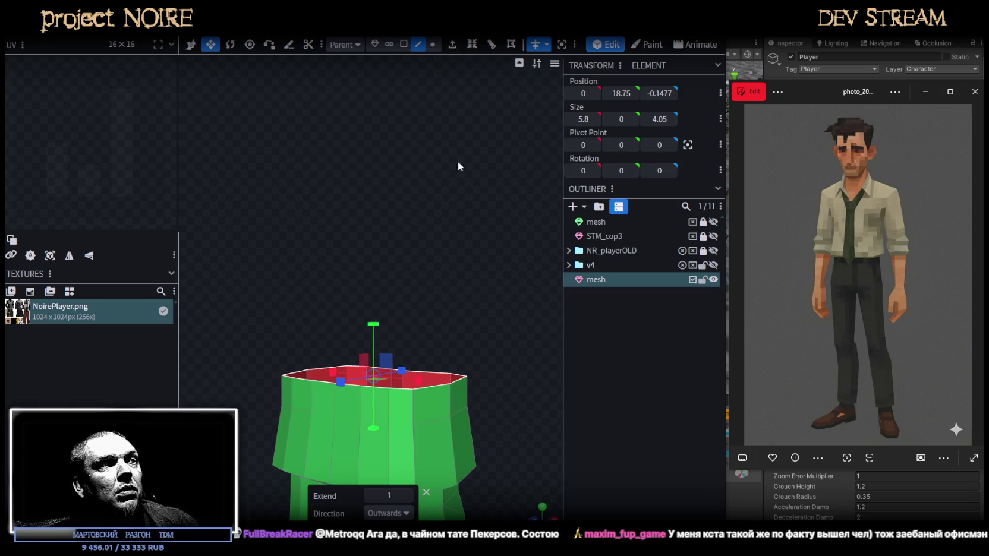
{"action": "scroll", "coordinate": [456, 416], "scroll_direction": "down", "scroll_amount": 1}
{"action": "left_click_drag", "start_coordinate": [464, 366], "coordinate": [531, 351]}
{"action": "left_click", "coordinate": [406, 496]}
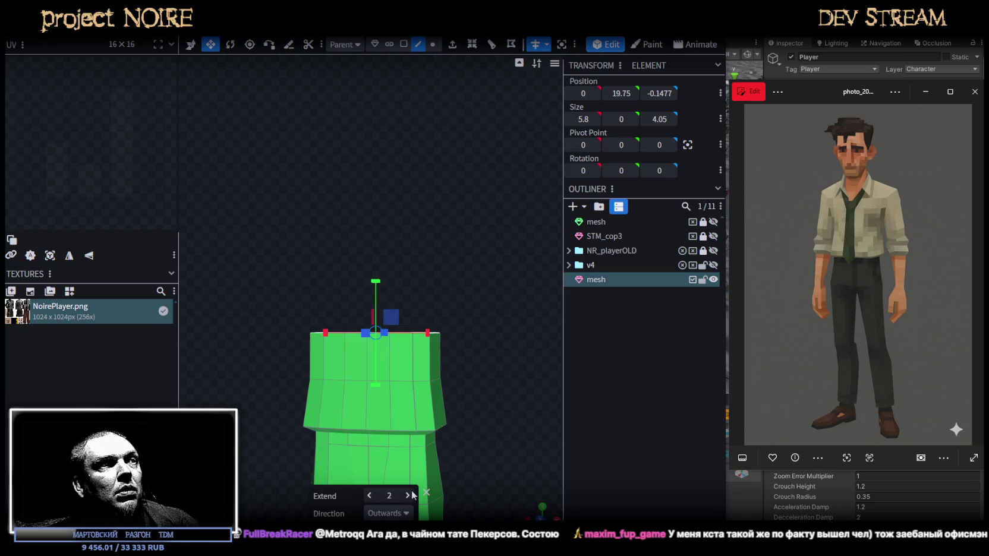
{"action": "scroll", "coordinate": [453, 458], "scroll_direction": "down", "scroll_amount": 2}
{"action": "scroll", "coordinate": [468, 414], "scroll_direction": "up", "scroll_amount": 2}
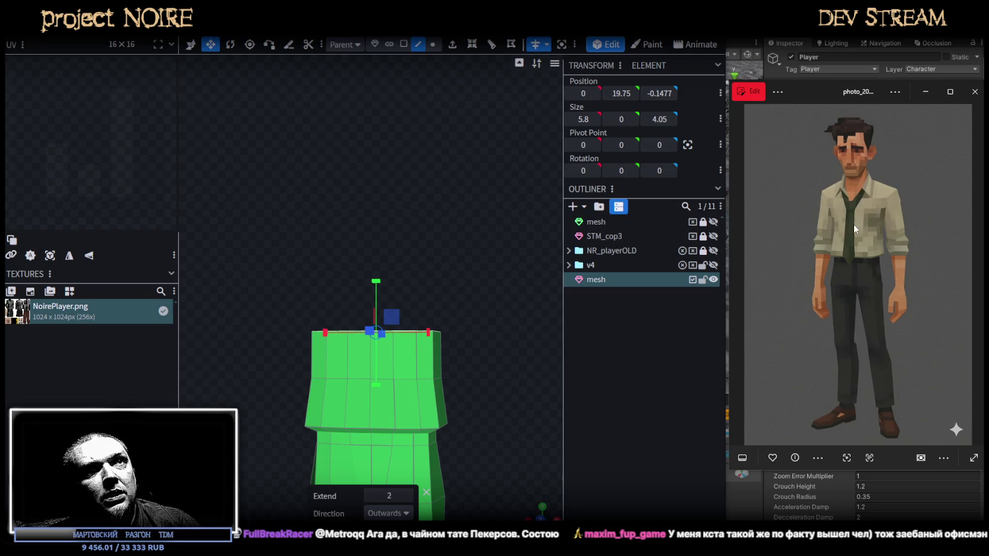
{"action": "mouse_move", "coordinate": [523, 356]}
{"action": "left_mouse_down"}
{"action": "mouse_move", "coordinate": [489, 368]}
{"action": "mouse_move", "coordinate": [468, 326]}
{"action": "left_mouse_up"}
In vertex mode, select the torso's top edge loop and raise it by 1 unit
{"action": "key", "text": "KP_1"}
{"action": "left_click", "coordinate": [432, 44]}
{"action": "mouse_move", "coordinate": [322, 249]}
{"action": "left_mouse_down", "text": "ctrl"}
{"action": "mouse_move", "coordinate": [545, 285]}
{"action": "mouse_move", "coordinate": [365, 284]}
{"action": "mouse_move", "coordinate": [514, 289]}
{"action": "mouse_move", "coordinate": [427, 204]}
{"action": "left_mouse_up", "text": "ctrl"}
{"action": "key", "text": "t"}
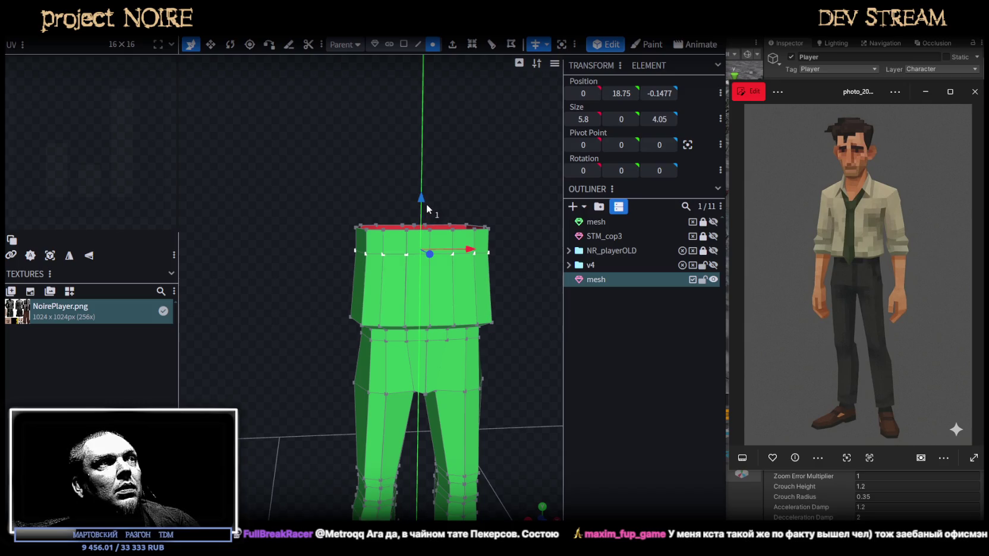
{"action": "key", "text": "KP_1"}
{"action": "key", "text": "ctrl+z"}
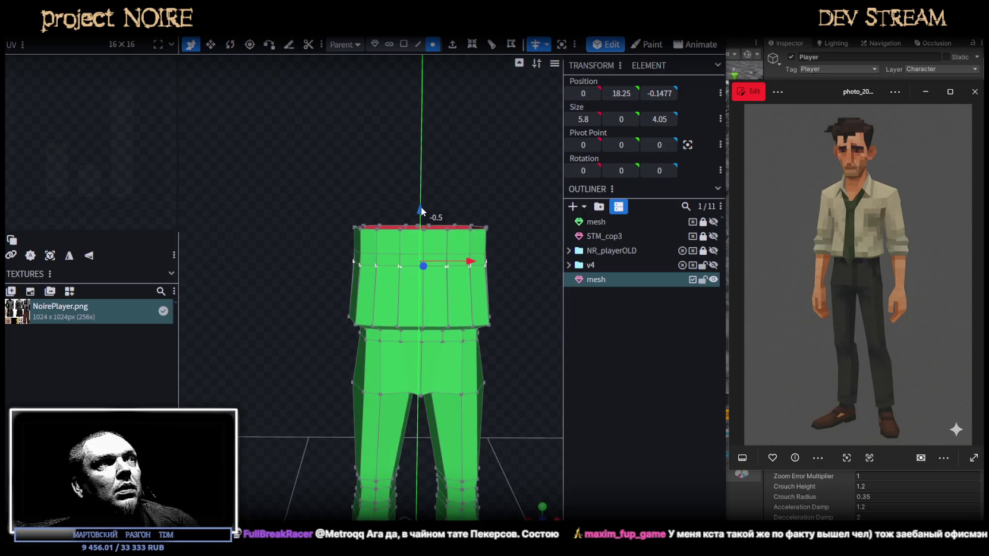
{"action": "left_click_drag", "start_coordinate": [327, 182], "coordinate": [521, 233], "text": "ctrl"}
{"action": "mouse_move", "coordinate": [421, 174]}
{"action": "left_mouse_down"}
{"action": "mouse_move", "coordinate": [424, 162]}
{"action": "mouse_move", "coordinate": [429, 234]}
{"action": "mouse_move", "coordinate": [459, 189]}
{"action": "left_mouse_up"}
In edge mode, extrude the top edge loop upward by 2.5 units
{"action": "left_click", "coordinate": [416, 45]}
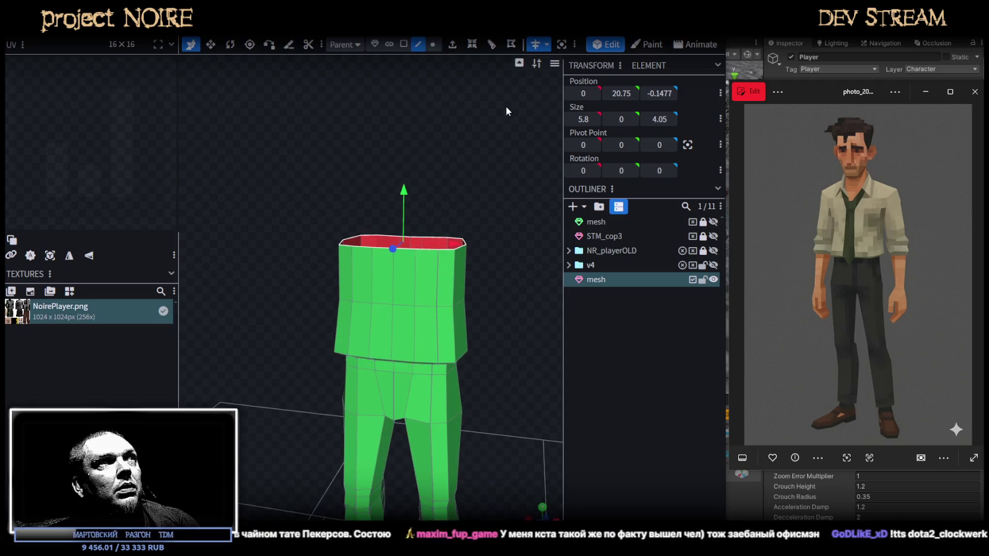
{"action": "left_click", "coordinate": [452, 47]}
{"action": "left_click_drag", "start_coordinate": [476, 177], "coordinate": [454, 179]}
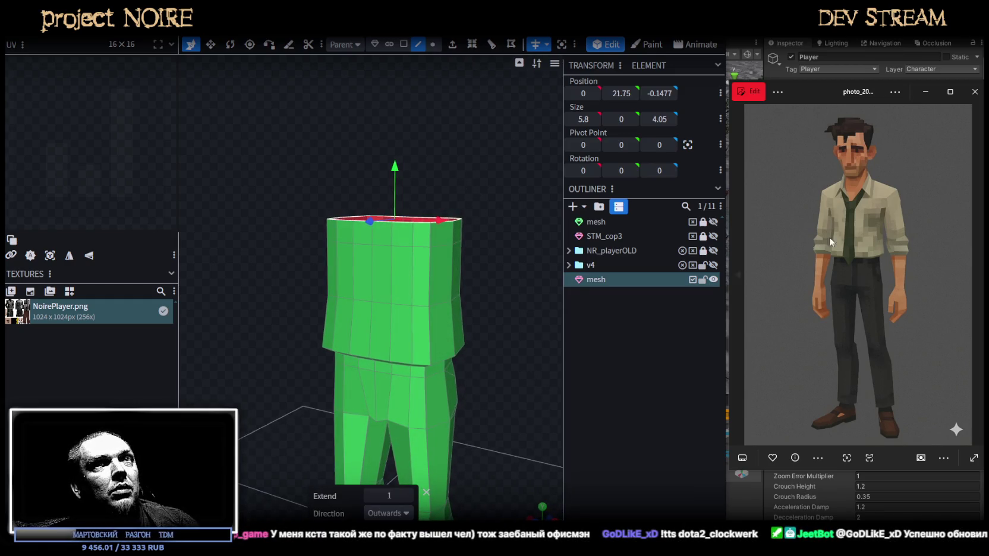
{"action": "left_click_drag", "start_coordinate": [432, 153], "coordinate": [410, 163]}
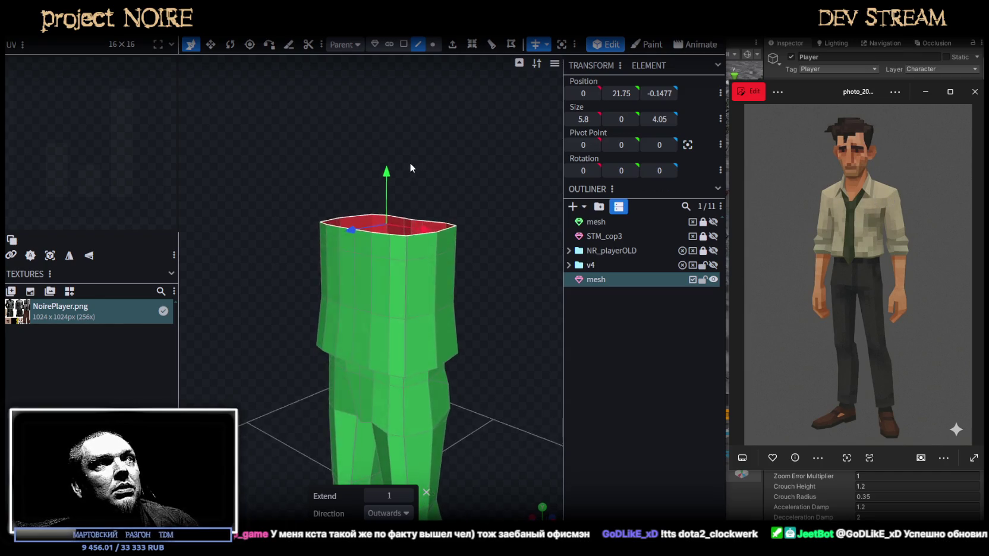
{"action": "left_click", "coordinate": [407, 496]}
{"action": "left_click", "coordinate": [408, 495]}
{"action": "left_click", "coordinate": [408, 495]}
{"action": "mouse_move", "coordinate": [437, 474]}
{"action": "left_mouse_down"}
{"action": "mouse_move", "coordinate": [498, 312]}
{"action": "mouse_move", "coordinate": [438, 292]}
{"action": "mouse_move", "coordinate": [518, 309]}
{"action": "mouse_move", "coordinate": [471, 270]}
{"action": "mouse_move", "coordinate": [503, 263]}
{"action": "left_mouse_up"}
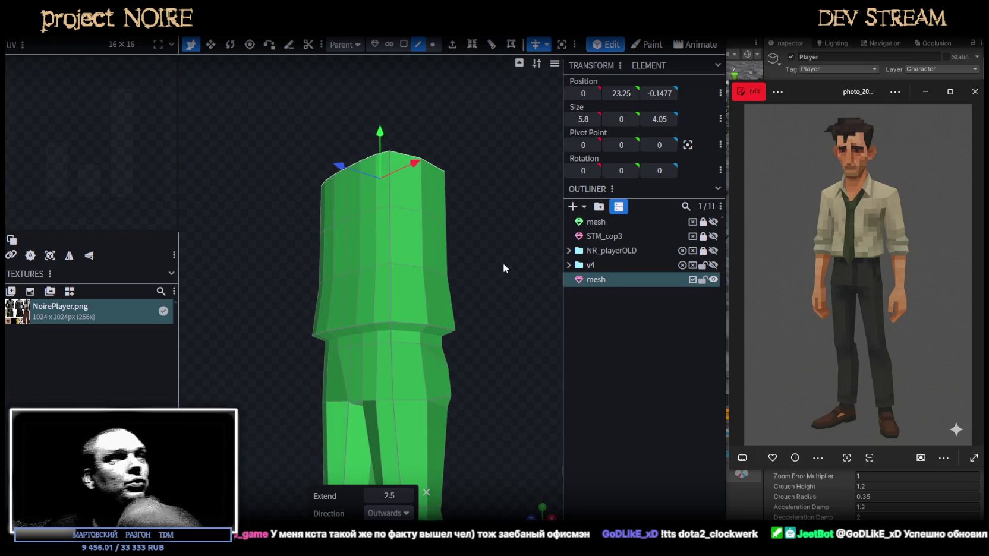
{"action": "mouse_move", "coordinate": [455, 241]}
{"action": "left_mouse_down"}
{"action": "mouse_move", "coordinate": [501, 243]}
{"action": "mouse_move", "coordinate": [412, 287]}
{"action": "mouse_move", "coordinate": [445, 321]}
{"action": "left_mouse_up"}
{"action": "scroll", "coordinate": [462, 313], "scroll_direction": "up", "scroll_amount": 2}
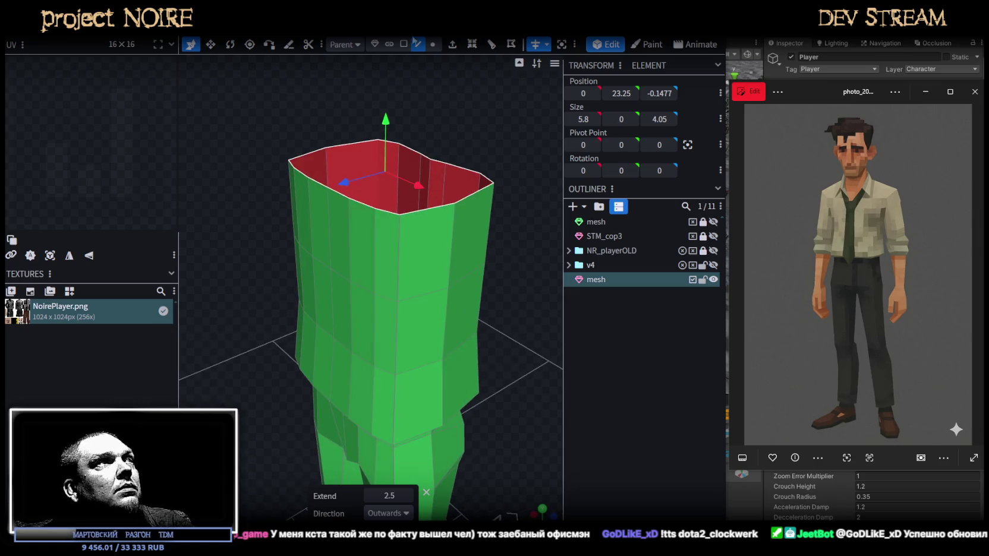
Select vertical edges on the torso front and push them slightly inward
{"action": "left_click", "coordinate": [399, 265]}
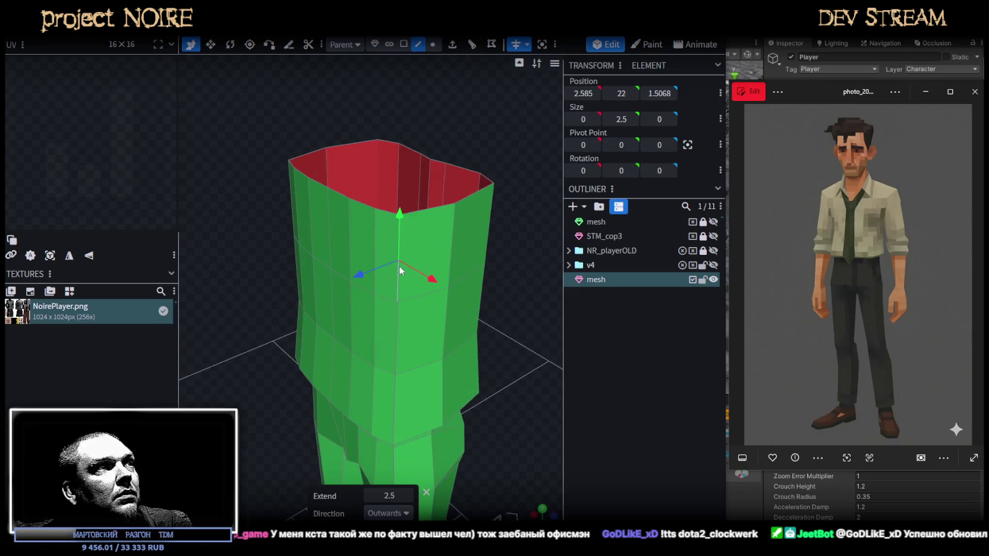
{"action": "left_click", "coordinate": [396, 337], "text": "shift"}
{"action": "left_click_drag", "start_coordinate": [500, 274], "coordinate": [407, 221]}
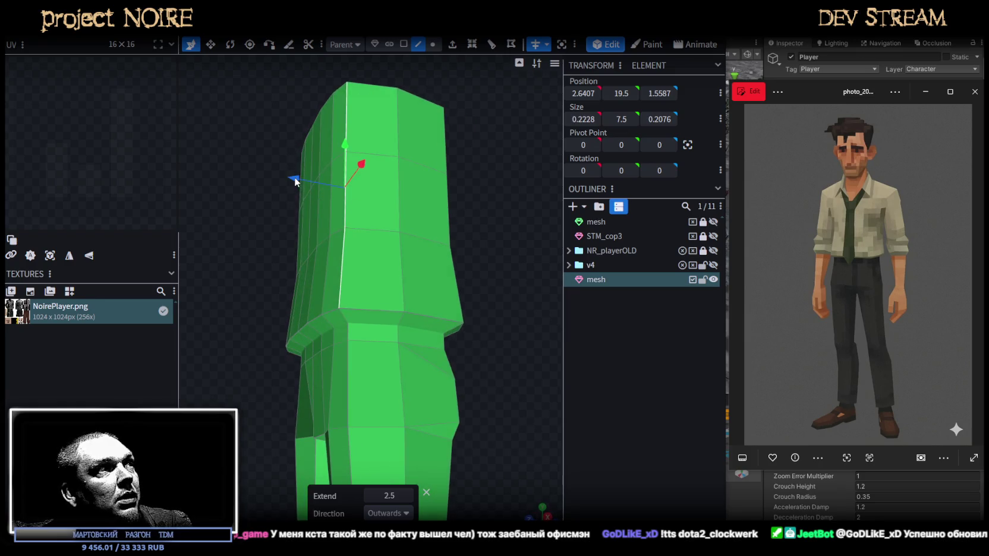
{"action": "left_click_drag", "start_coordinate": [295, 180], "coordinate": [305, 176]}
{"action": "left_click_drag", "start_coordinate": [452, 132], "coordinate": [456, 392]}
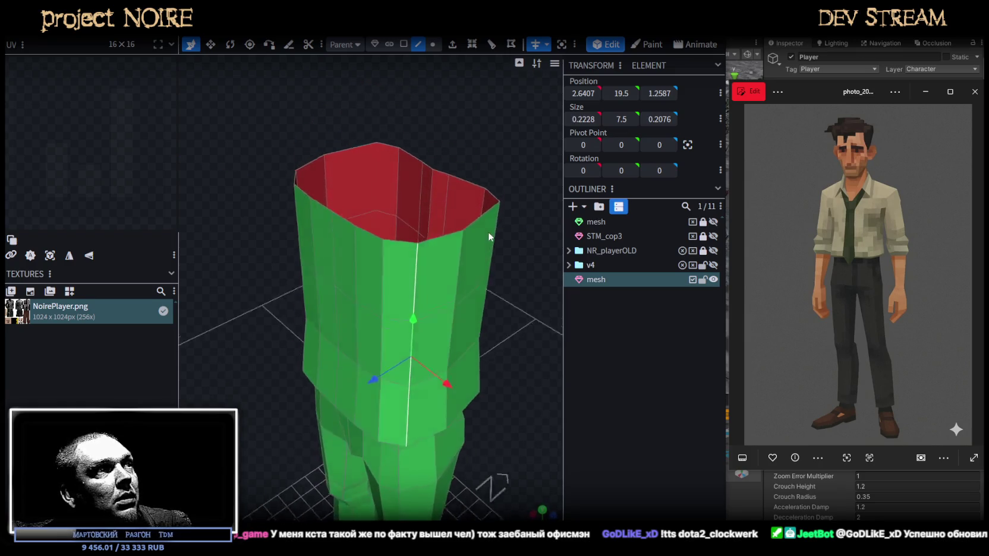
Select a vertical edge on the torso's back and push it inward by 0.3
{"action": "left_click", "coordinate": [452, 404]}
{"action": "mouse_move", "coordinate": [502, 322]}
{"action": "left_mouse_down"}
{"action": "mouse_move", "coordinate": [398, 311]}
{"action": "mouse_move", "coordinate": [472, 310]}
{"action": "left_mouse_up"}
{"action": "left_click", "coordinate": [352, 321]}
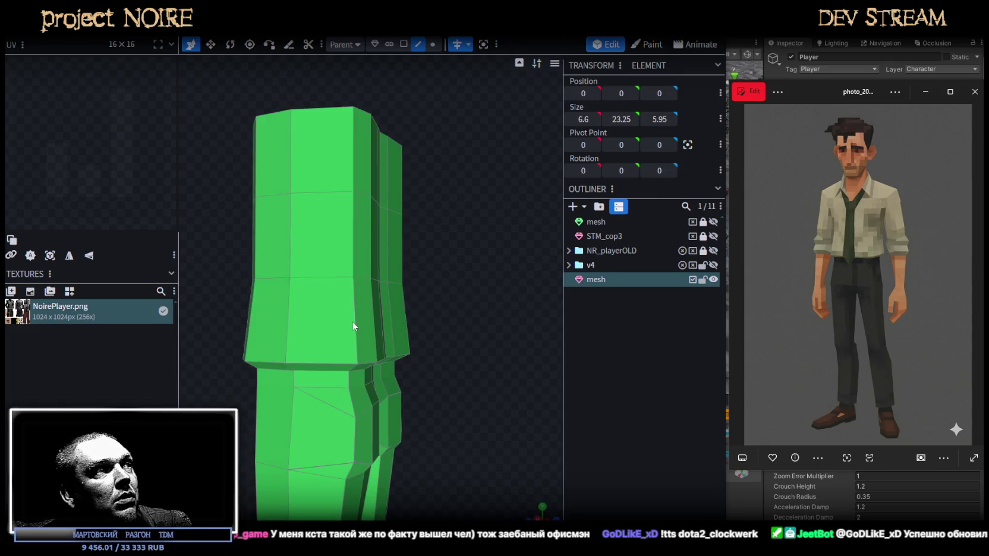
{"action": "left_click", "coordinate": [353, 230]}
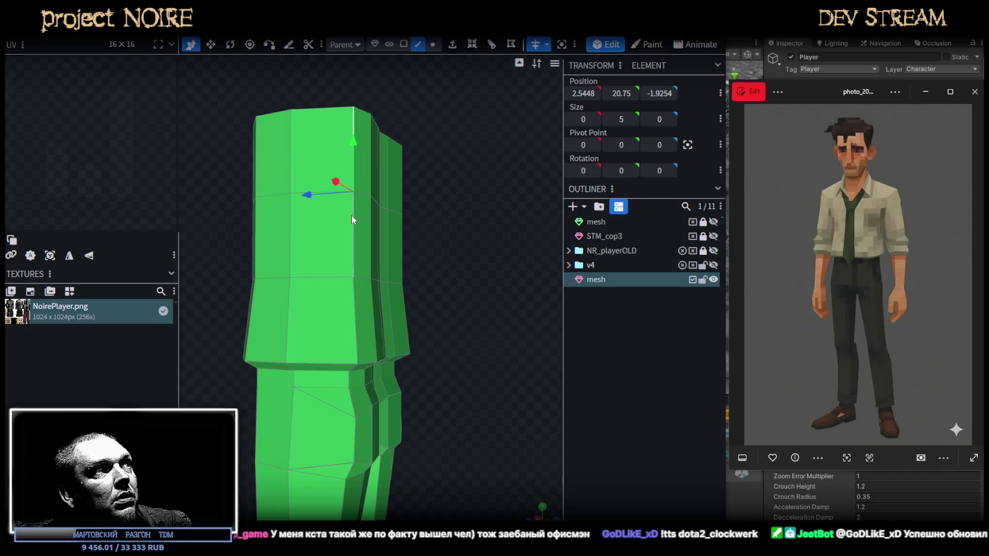
{"action": "left_click_drag", "start_coordinate": [357, 297], "coordinate": [479, 300]}
{"action": "left_click_drag", "start_coordinate": [352, 202], "coordinate": [336, 193]}
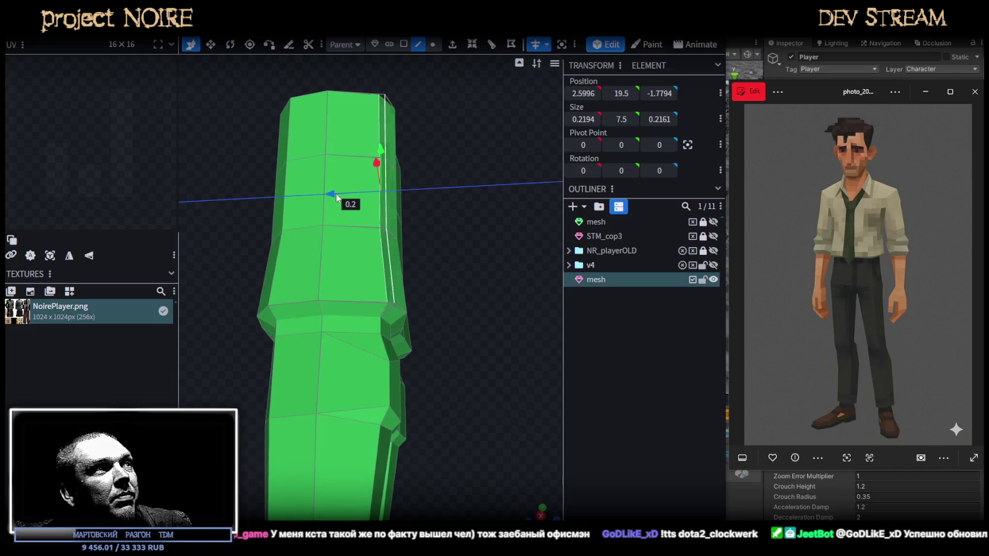
{"action": "mouse_move", "coordinate": [429, 221]}
{"action": "left_mouse_down"}
{"action": "mouse_move", "coordinate": [530, 358]}
{"action": "mouse_move", "coordinate": [221, 355]}
{"action": "mouse_move", "coordinate": [232, 295]}
{"action": "mouse_move", "coordinate": [376, 160]}
{"action": "left_mouse_up"}
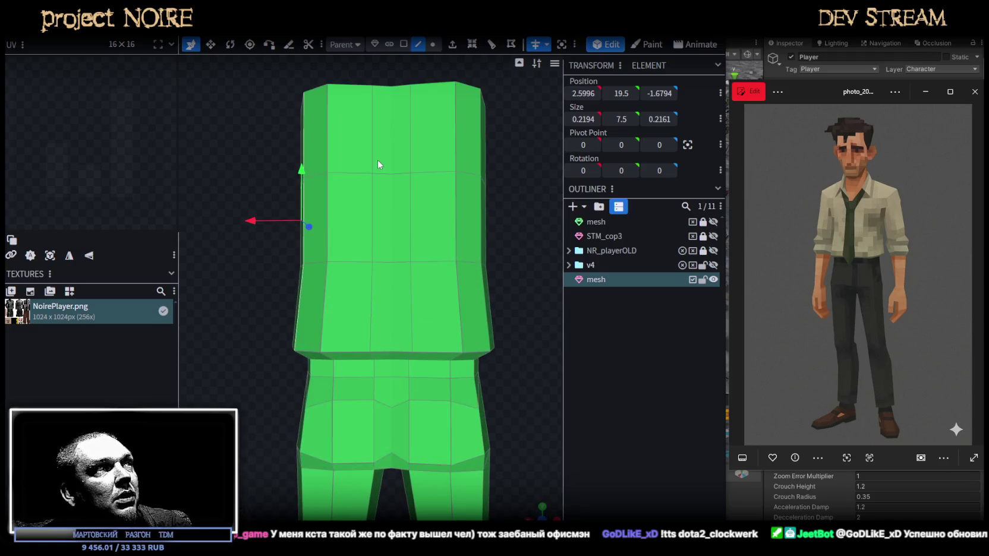
Select a full vertical edge column on the torso side and shift it 0.2 along X
{"action": "left_click", "coordinate": [372, 166]}
{"action": "left_click", "coordinate": [373, 216], "text": "shift"}
{"action": "left_click", "coordinate": [372, 304], "text": "shift"}
{"action": "mouse_move", "coordinate": [320, 218]}
{"action": "left_mouse_down"}
{"action": "mouse_move", "coordinate": [259, 286]}
{"action": "mouse_move", "coordinate": [463, 290]}
{"action": "mouse_move", "coordinate": [510, 219]}
{"action": "mouse_move", "coordinate": [464, 309]}
{"action": "mouse_move", "coordinate": [398, 323]}
{"action": "mouse_move", "coordinate": [492, 311]}
{"action": "mouse_move", "coordinate": [440, 266]}
{"action": "left_mouse_up"}
Select a single torso face and push it back by 0.2
{"action": "left_click", "coordinate": [460, 280]}
{"action": "left_click", "coordinate": [389, 43]}
{"action": "left_click", "coordinate": [448, 274]}
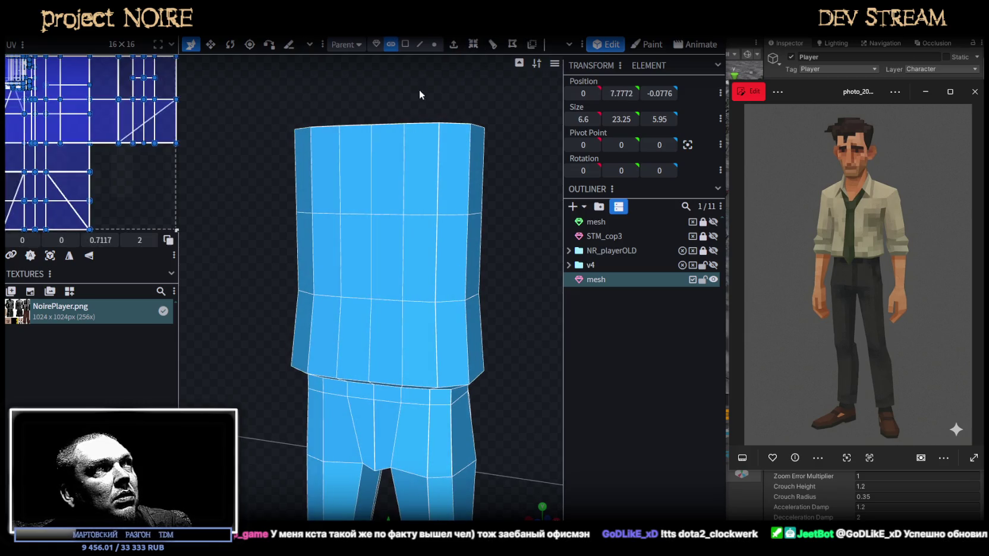
{"action": "left_click", "coordinate": [454, 262]}
{"action": "mouse_move", "coordinate": [514, 272]}
{"action": "left_mouse_down"}
{"action": "mouse_move", "coordinate": [497, 297]}
{"action": "mouse_move", "coordinate": [518, 333]}
{"action": "mouse_move", "coordinate": [485, 311]}
{"action": "left_mouse_up"}
Select torso side edges and shift them 0.2 across the width and back
{"action": "left_click", "coordinate": [422, 43]}
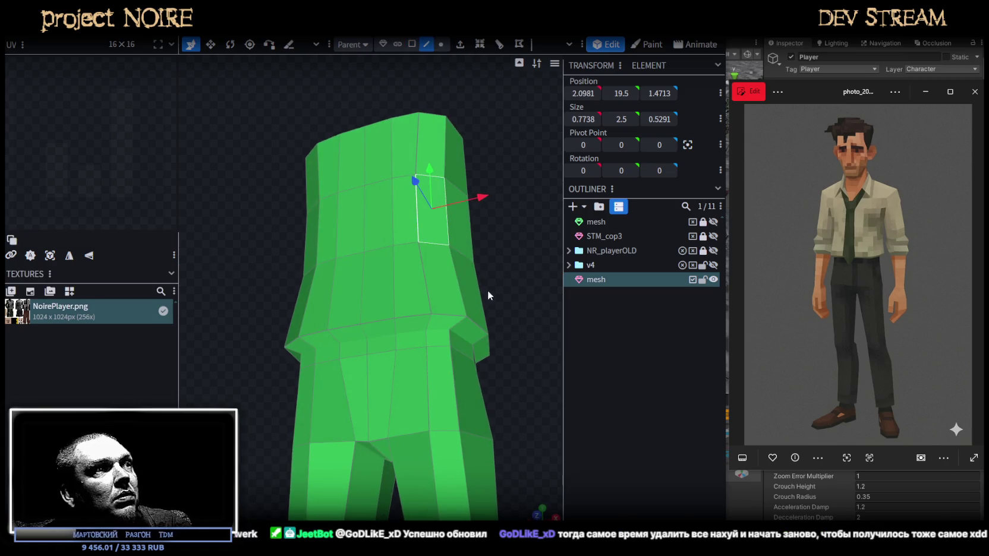
{"action": "left_click", "coordinate": [473, 331]}
{"action": "mouse_move", "coordinate": [522, 317]}
{"action": "left_mouse_down"}
{"action": "mouse_move", "coordinate": [489, 398]}
{"action": "mouse_move", "coordinate": [340, 330]}
{"action": "mouse_move", "coordinate": [299, 321]}
{"action": "mouse_move", "coordinate": [281, 349]}
{"action": "mouse_move", "coordinate": [292, 288]}
{"action": "mouse_move", "coordinate": [376, 117]}
{"action": "left_mouse_up"}
{"action": "left_click", "coordinate": [336, 332]}
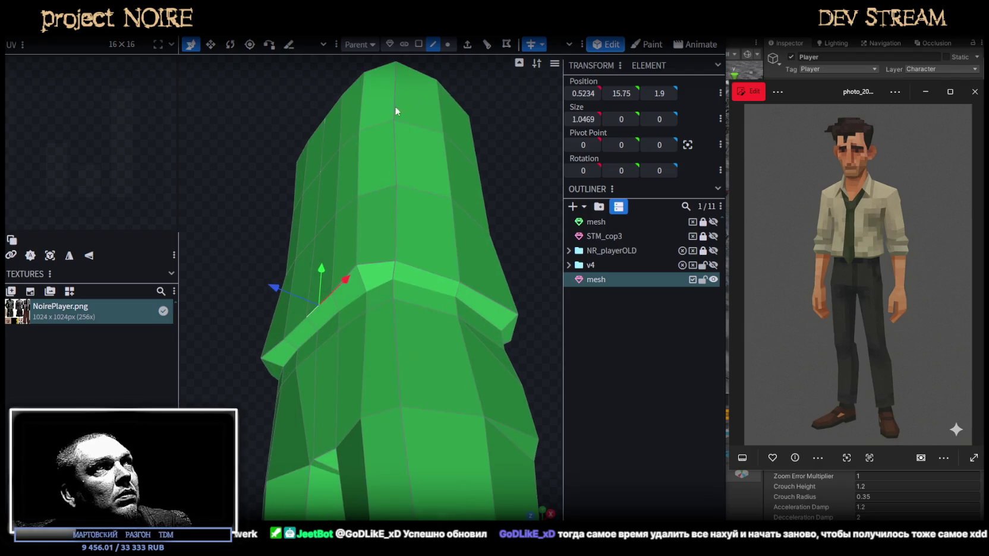
Pull a vertex near the shoulder 0.2 back toward the center, then switch to the browser
{"action": "left_click", "coordinate": [447, 44]}
{"action": "left_click", "coordinate": [356, 265]}
{"action": "left_click_drag", "start_coordinate": [323, 249], "coordinate": [325, 253]}
{"action": "left_click_drag", "start_coordinate": [511, 225], "coordinate": [534, 263]}
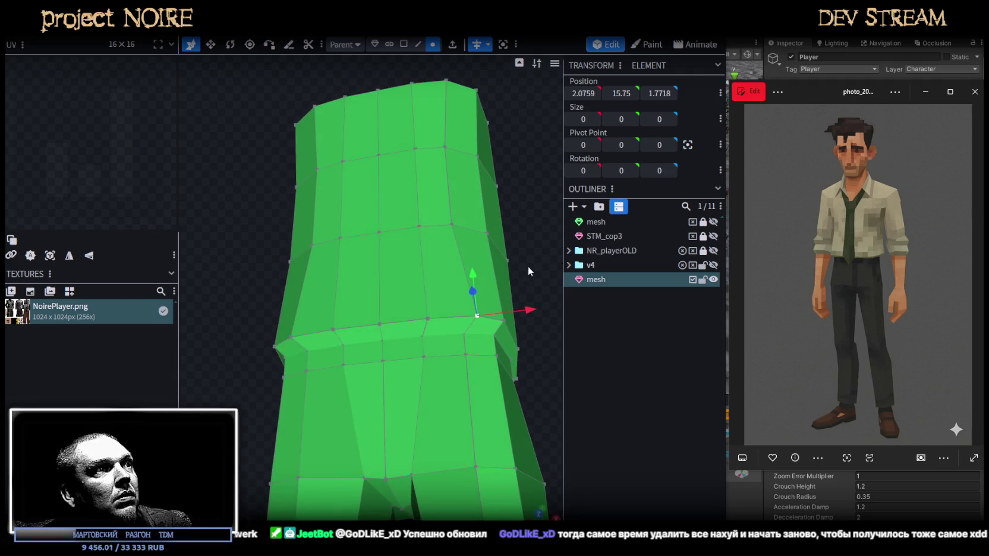
{"action": "left_click_drag", "start_coordinate": [534, 310], "coordinate": [525, 313]}
{"action": "mouse_move", "coordinate": [551, 242]}
{"action": "left_mouse_down"}
{"action": "mouse_move", "coordinate": [537, 278]}
{"action": "mouse_move", "coordinate": [552, 276]}
{"action": "left_mouse_up"}
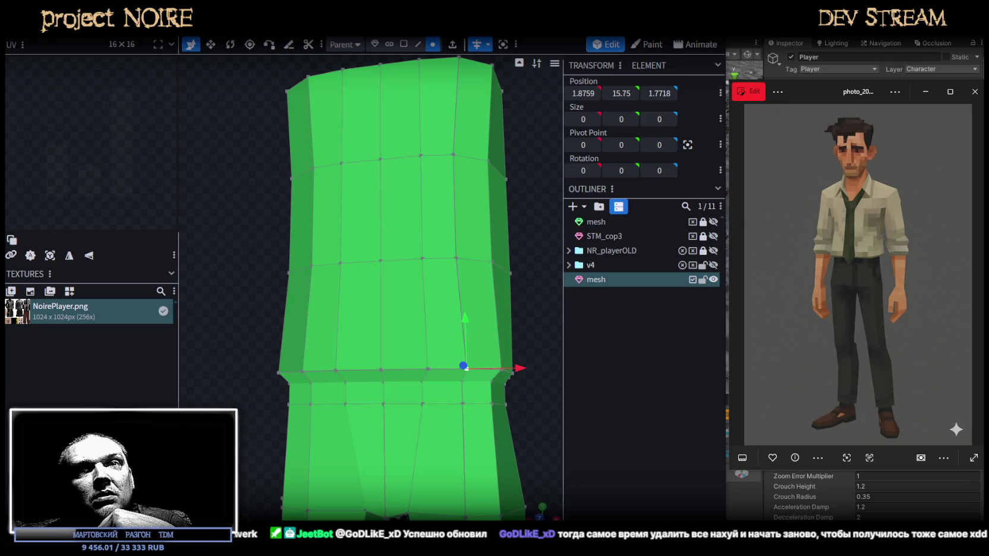
{"action": "key", "text": "alt+Tab"}
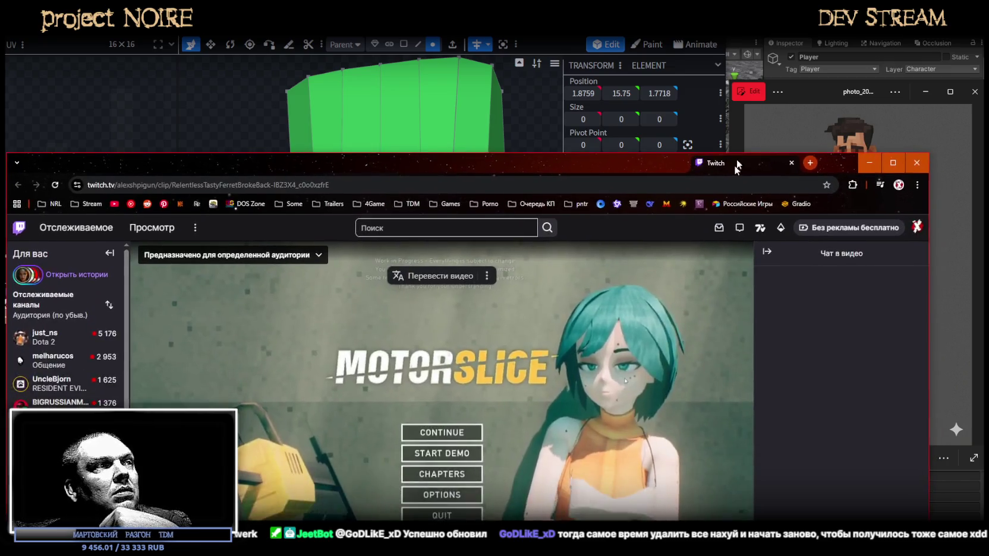
Close the browser window showing the Twitch clip to return to Blockbench
{"action": "scroll", "coordinate": [734, 165], "scroll_direction": "down", "scroll_amount": 5}
{"action": "scroll", "coordinate": [425, 292], "scroll_direction": "up", "scroll_amount": 4}
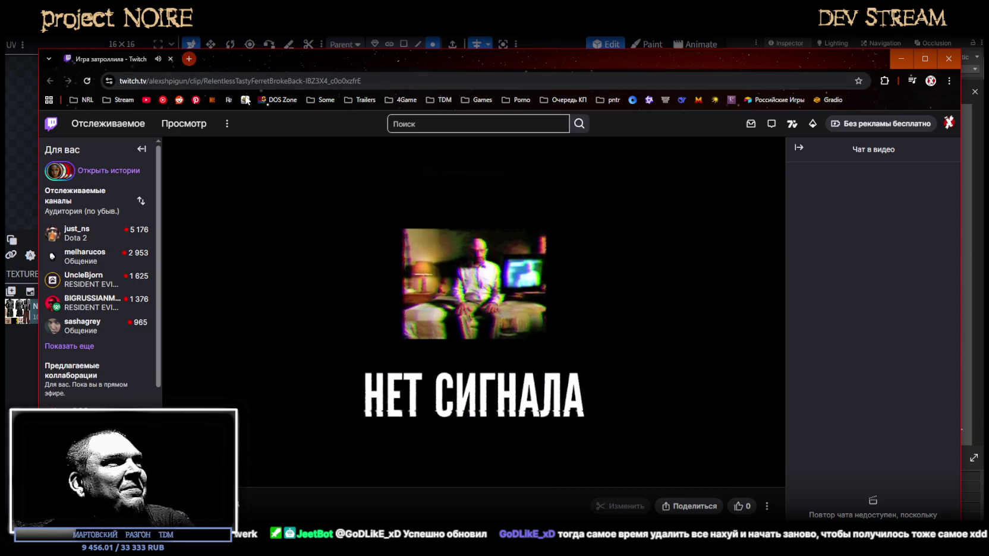
{"action": "left_click", "coordinate": [170, 59]}
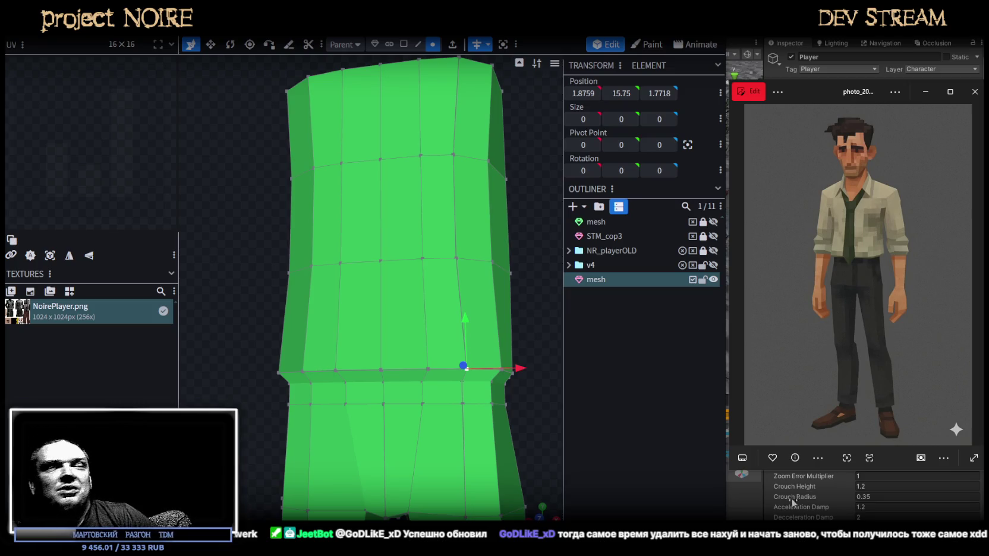
Box-select the upper torso vertices and lower them by 0.5 units
{"action": "scroll", "coordinate": [535, 321], "scroll_direction": "down", "scroll_amount": 5}
{"action": "mouse_move", "coordinate": [511, 329]}
{"action": "left_mouse_down"}
{"action": "mouse_move", "coordinate": [520, 355]}
{"action": "mouse_move", "coordinate": [460, 368]}
{"action": "left_mouse_up"}
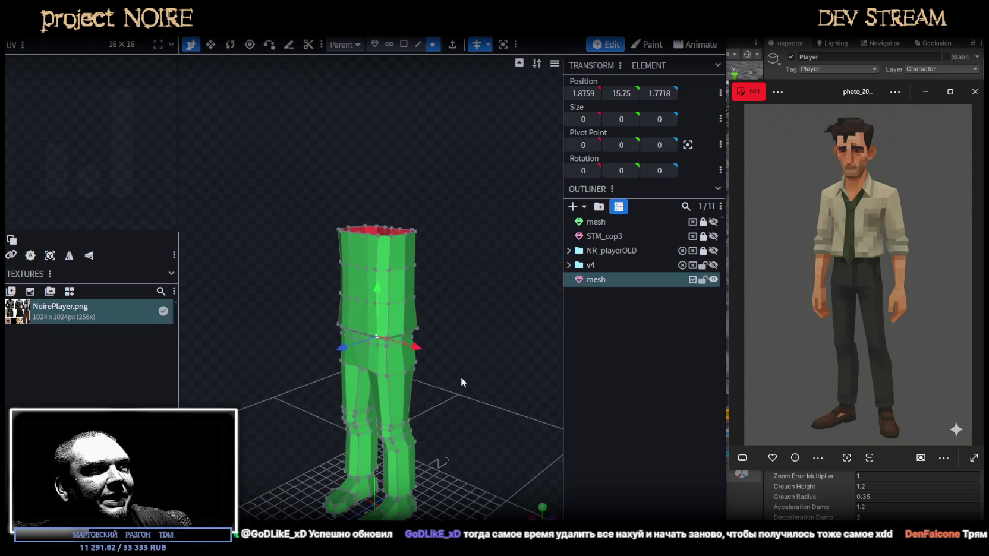
{"action": "scroll", "coordinate": [460, 373], "scroll_direction": "up", "scroll_amount": 4}
{"action": "scroll", "coordinate": [461, 373], "scroll_direction": "up", "scroll_amount": 3}
{"action": "left_click_drag", "start_coordinate": [460, 368], "coordinate": [428, 364]}
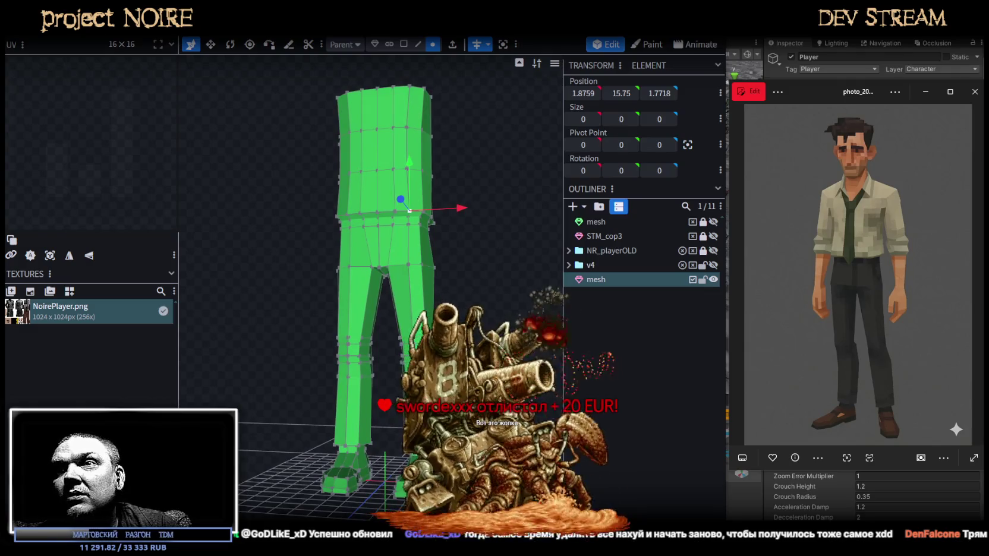
{"action": "mouse_move", "coordinate": [428, 364]}
{"action": "left_mouse_down"}
{"action": "mouse_move", "coordinate": [313, 335]}
{"action": "mouse_move", "coordinate": [357, 356]}
{"action": "left_mouse_up"}
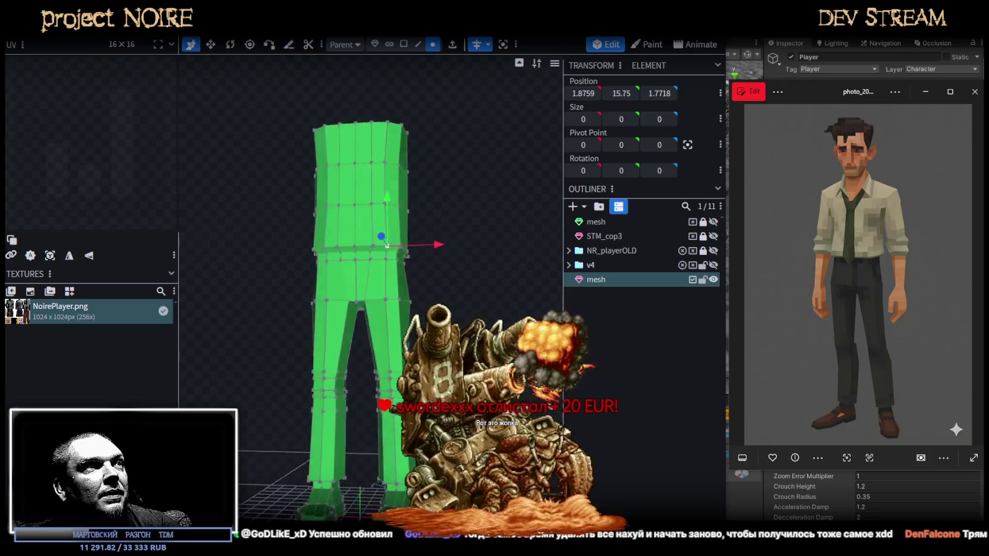
{"action": "left_click_drag", "start_coordinate": [262, 90], "coordinate": [461, 329]}
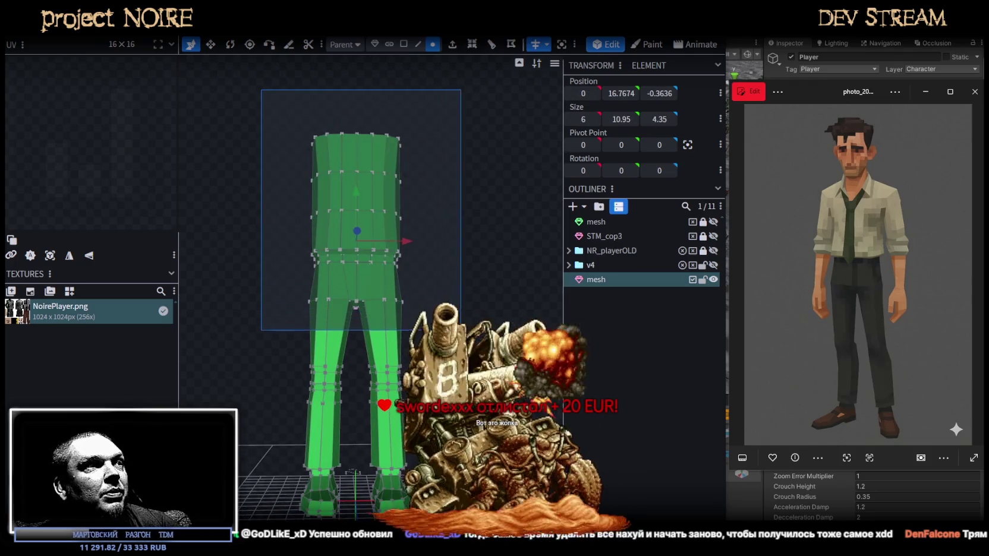
{"action": "left_click_drag", "start_coordinate": [356, 190], "coordinate": [349, 202]}
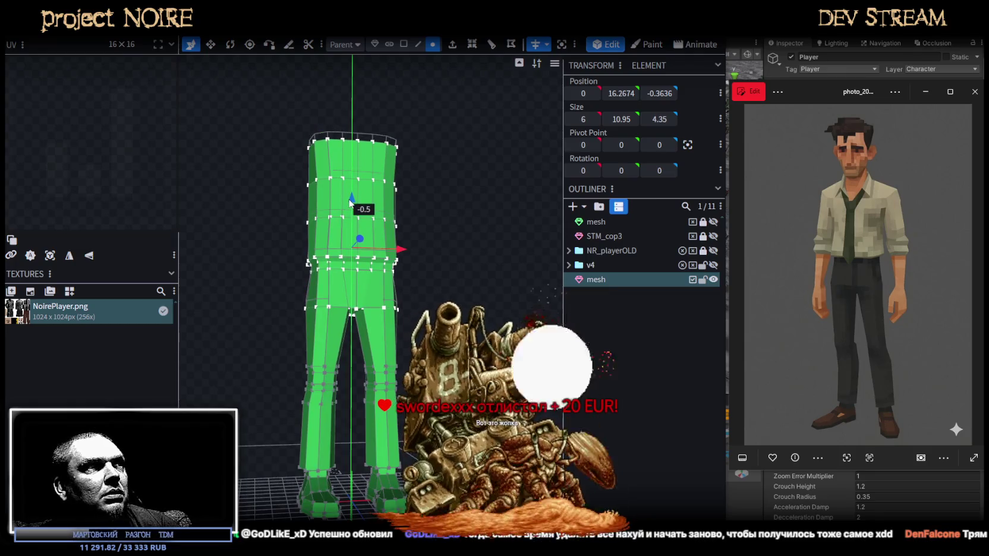
Orbit to inspect a leg side-on, then select an edge loop around the torso
{"action": "left_click_drag", "start_coordinate": [445, 378], "coordinate": [327, 295]}
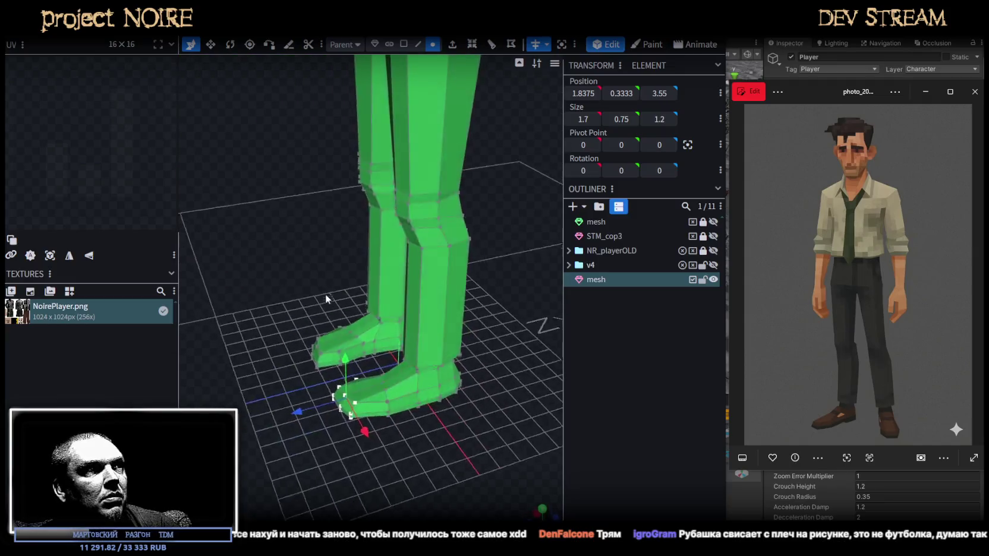
{"action": "scroll", "coordinate": [473, 297], "scroll_direction": "up", "scroll_amount": 2}
{"action": "mouse_move", "coordinate": [478, 340]}
{"action": "left_mouse_down"}
{"action": "mouse_move", "coordinate": [427, 325]}
{"action": "mouse_move", "coordinate": [297, 358]}
{"action": "mouse_move", "coordinate": [328, 338]}
{"action": "mouse_move", "coordinate": [448, 355]}
{"action": "mouse_move", "coordinate": [431, 392]}
{"action": "mouse_move", "coordinate": [383, 408]}
{"action": "mouse_move", "coordinate": [451, 383]}
{"action": "mouse_move", "coordinate": [451, 402]}
{"action": "mouse_move", "coordinate": [473, 365]}
{"action": "mouse_move", "coordinate": [469, 328]}
{"action": "mouse_move", "coordinate": [411, 331]}
{"action": "mouse_move", "coordinate": [484, 322]}
{"action": "left_mouse_up"}
{"action": "scroll", "coordinate": [480, 383], "scroll_direction": "up", "scroll_amount": 2}
{"action": "double_click", "coordinate": [398, 320]}
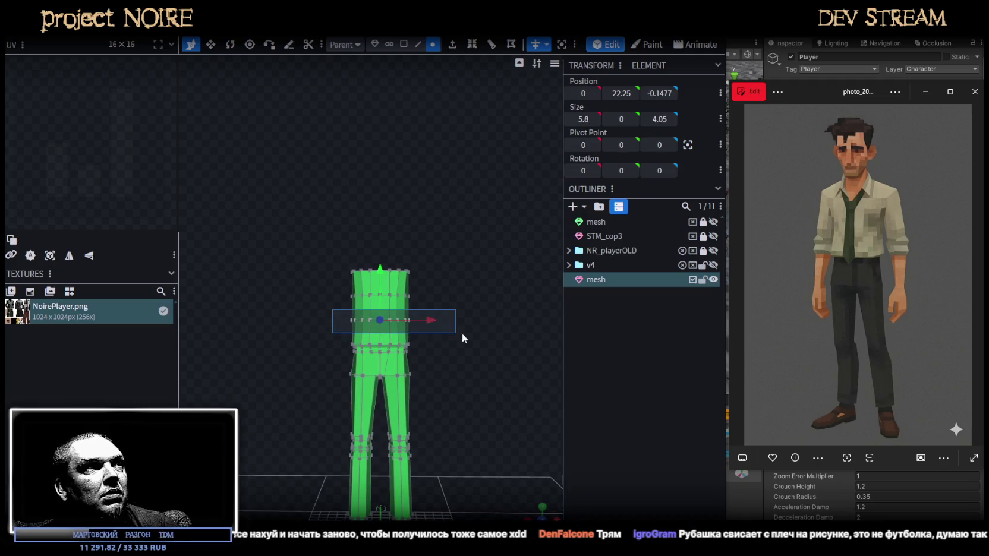
Select the top torso faces and raise them twice by one unit, bringing the rim to height 28.25
{"action": "scroll", "coordinate": [357, 288], "scroll_direction": "up", "scroll_amount": 2}
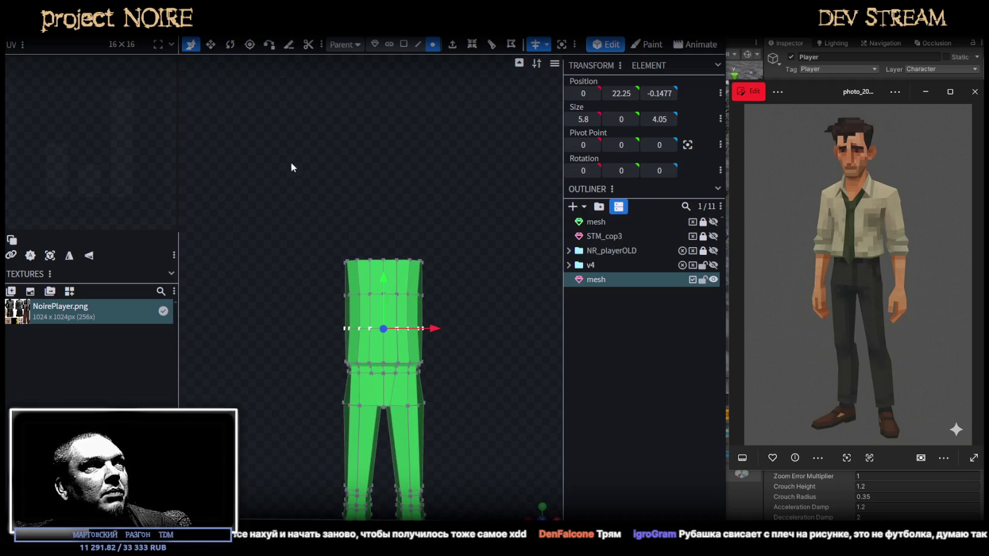
{"action": "left_click_drag", "start_coordinate": [303, 253], "coordinate": [439, 290]}
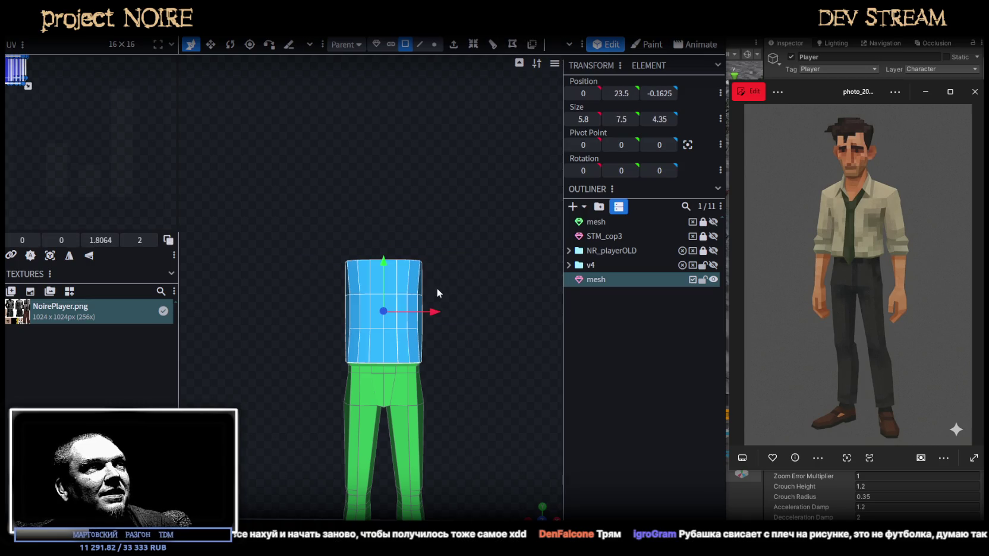
{"action": "left_click_drag", "start_coordinate": [302, 224], "coordinate": [457, 288]}
{"action": "left_click_drag", "start_coordinate": [386, 246], "coordinate": [427, 250]}
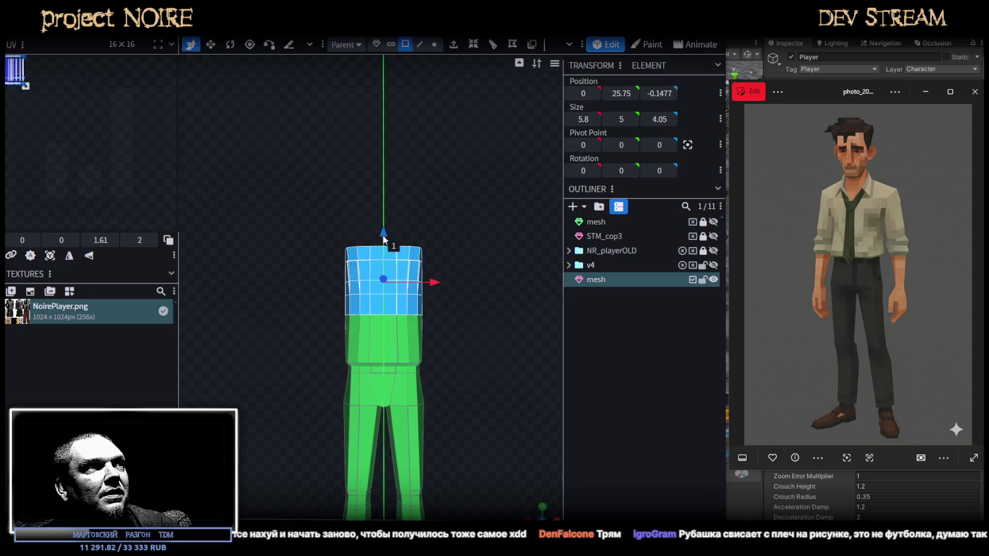
{"action": "left_click_drag", "start_coordinate": [298, 202], "coordinate": [451, 254]}
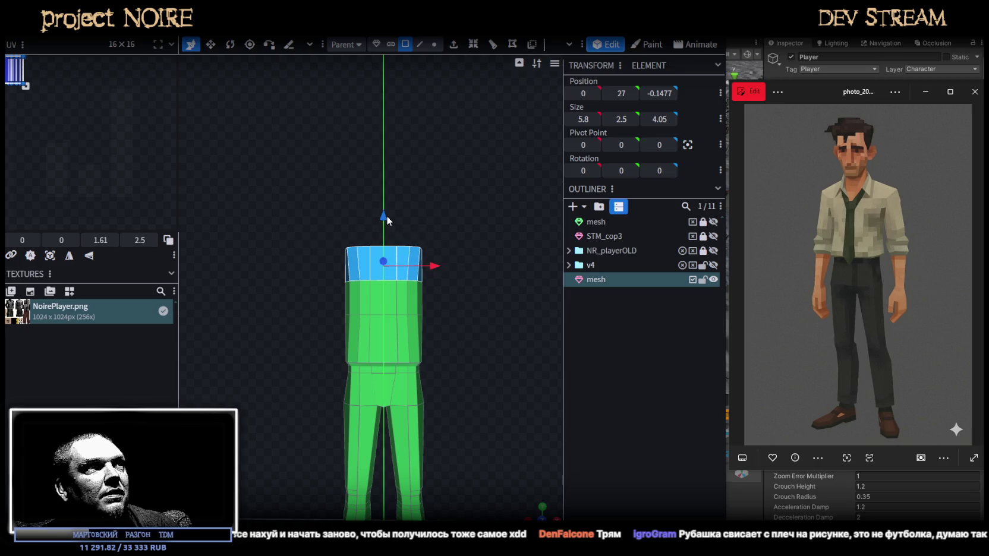
{"action": "left_click_drag", "start_coordinate": [387, 218], "coordinate": [388, 216]}
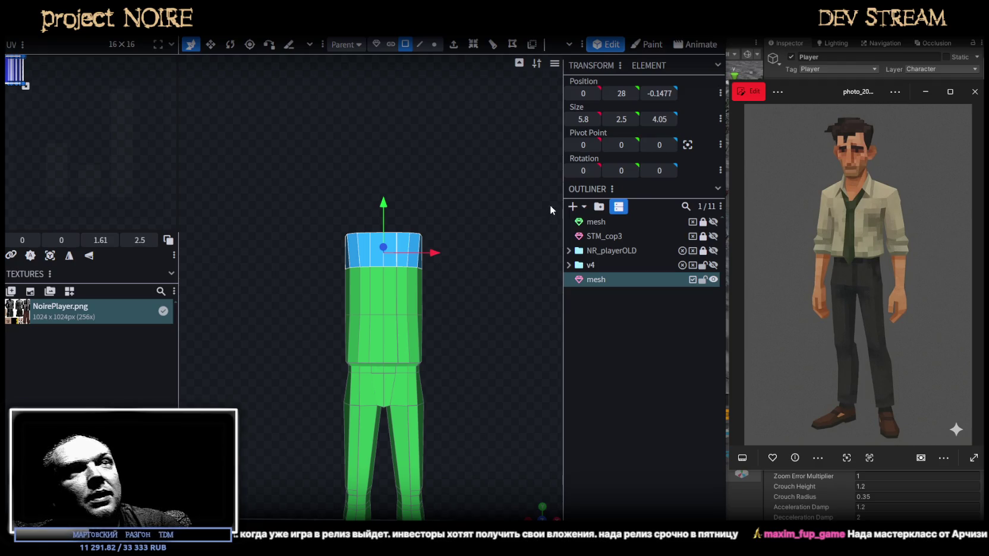
Select side faces on the torso's right and try pushing one outward, then cancel the move
{"action": "mouse_move", "coordinate": [378, 270]}
{"action": "middle_mouse_down"}
{"action": "mouse_move", "coordinate": [494, 314]}
{"action": "mouse_move", "coordinate": [456, 350]}
{"action": "mouse_move", "coordinate": [484, 324]}
{"action": "mouse_move", "coordinate": [448, 341]}
{"action": "mouse_move", "coordinate": [473, 342]}
{"action": "mouse_move", "coordinate": [504, 181]}
{"action": "middle_mouse_up"}
{"action": "left_click", "coordinate": [459, 233]}
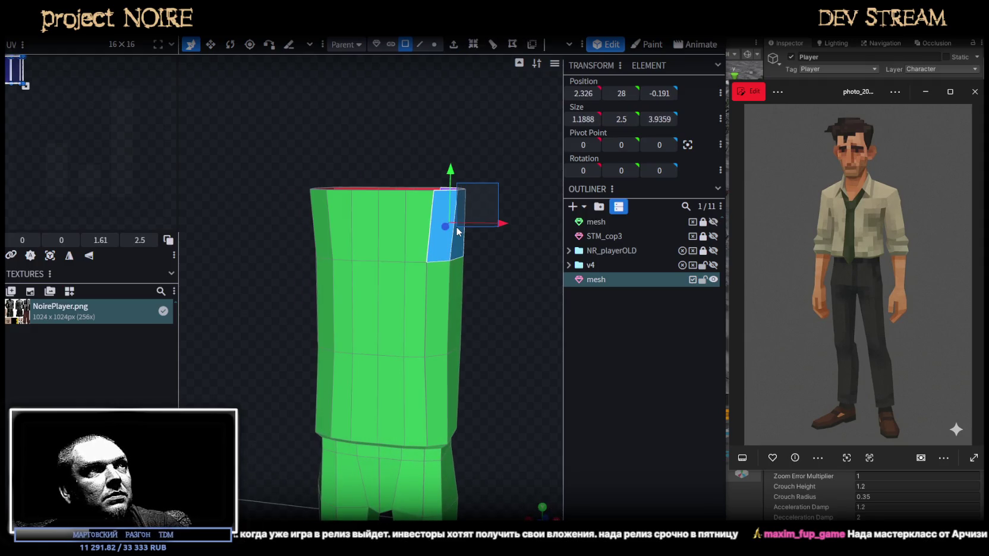
{"action": "left_click", "coordinate": [466, 237]}
{"action": "mouse_move", "coordinate": [465, 237]}
{"action": "middle_mouse_down"}
{"action": "mouse_move", "coordinate": [461, 303]}
{"action": "mouse_move", "coordinate": [521, 329]}
{"action": "mouse_move", "coordinate": [526, 247]}
{"action": "middle_mouse_up"}
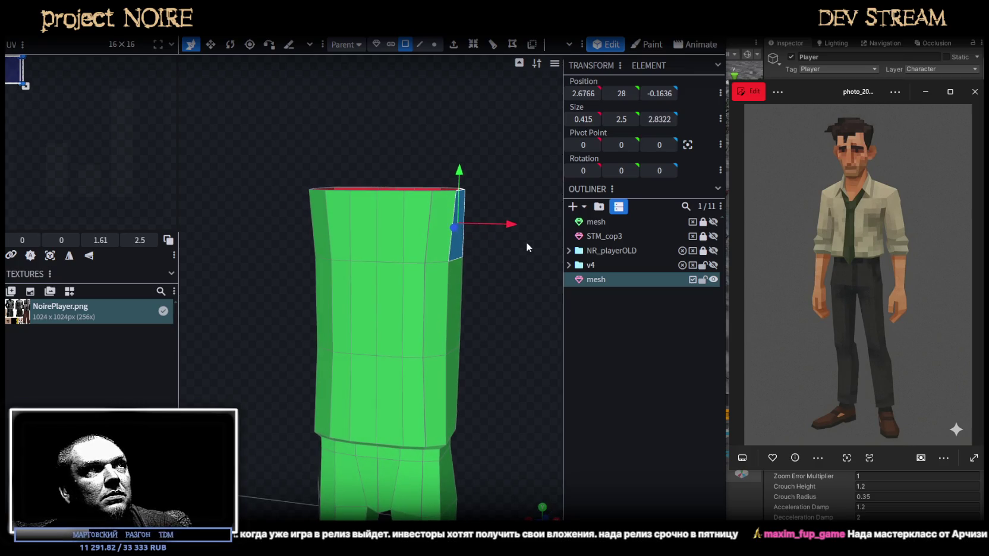
{"action": "left_click_drag", "start_coordinate": [504, 231], "coordinate": [509, 229]}
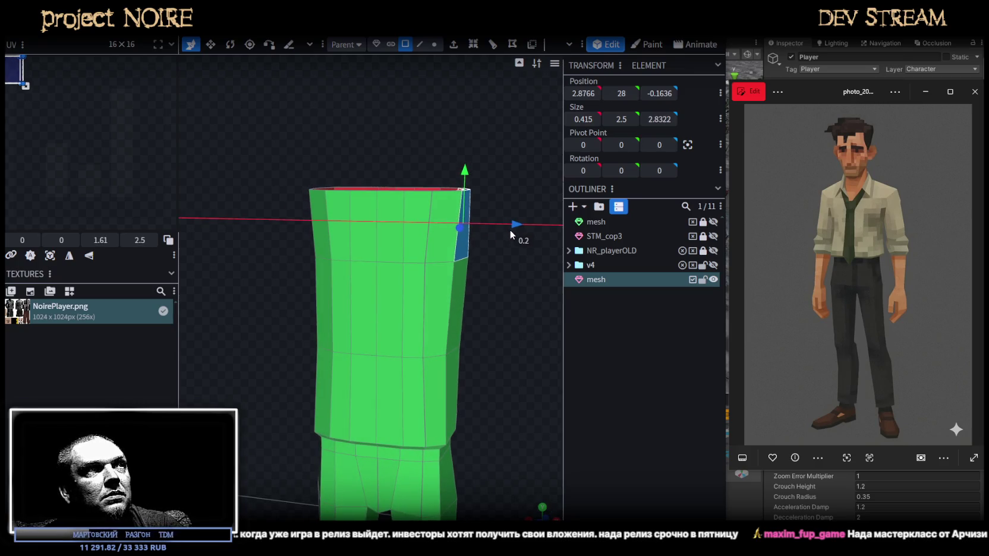
{"action": "key", "text": "Escape"}
{"action": "mouse_move", "coordinate": [507, 289]}
{"action": "middle_mouse_down"}
{"action": "mouse_move", "coordinate": [522, 293]}
{"action": "mouse_move", "coordinate": [513, 315]}
{"action": "mouse_move", "coordinate": [441, 324]}
{"action": "mouse_move", "coordinate": [498, 324]}
{"action": "mouse_move", "coordinate": [474, 70]}
{"action": "mouse_move", "coordinate": [498, 82]}
{"action": "middle_mouse_up"}
Select the torso's top-right corner vertices and pull them down and outward into a shoulder
{"action": "left_click", "coordinate": [434, 47]}
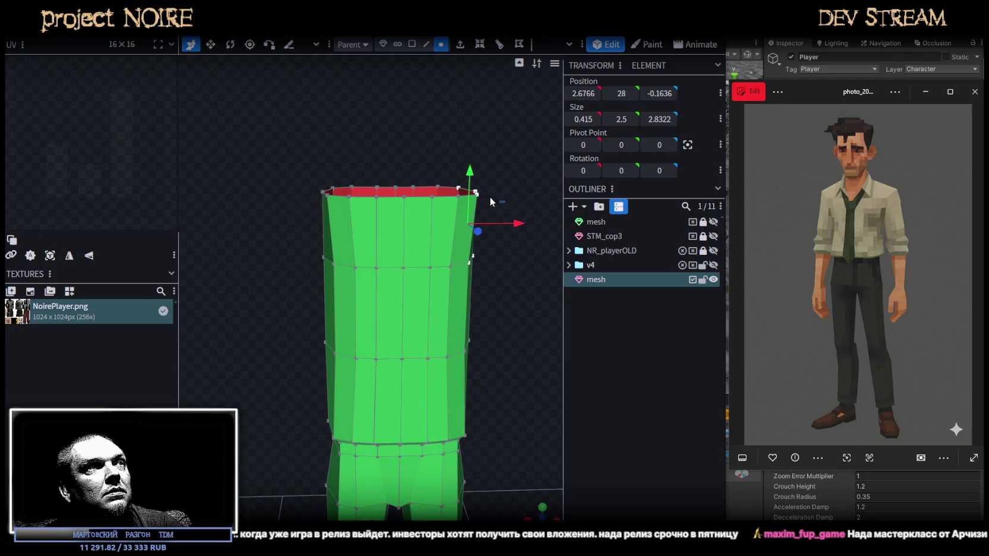
{"action": "left_click_drag", "start_coordinate": [504, 200], "coordinate": [461, 174]}
{"action": "mouse_move", "coordinate": [460, 175]}
{"action": "middle_mouse_down"}
{"action": "mouse_move", "coordinate": [501, 189]}
{"action": "mouse_move", "coordinate": [469, 198]}
{"action": "mouse_move", "coordinate": [450, 217]}
{"action": "middle_mouse_up"}
{"action": "left_click", "coordinate": [456, 204], "text": "shift"}
{"action": "middle_click_drag", "start_coordinate": [498, 262], "coordinate": [549, 228]}
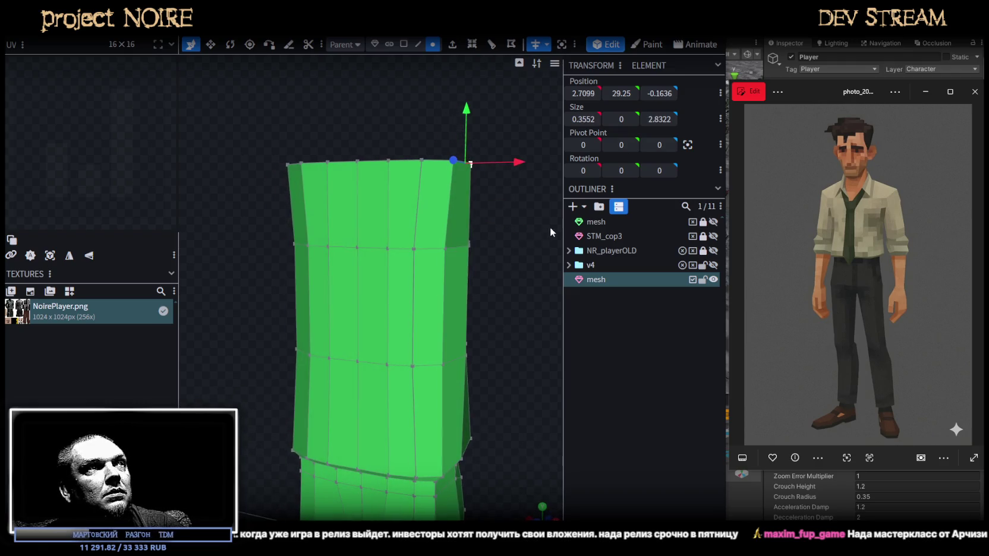
{"action": "left_click_drag", "start_coordinate": [473, 116], "coordinate": [473, 146]}
{"action": "left_click_drag", "start_coordinate": [531, 207], "coordinate": [559, 206]}
{"action": "mouse_move", "coordinate": [457, 288]}
{"action": "middle_mouse_down"}
{"action": "mouse_move", "coordinate": [439, 266]}
{"action": "mouse_move", "coordinate": [441, 204]}
{"action": "middle_mouse_up"}
Refine the shoulder vertex selection and shift those vertices back inward
{"action": "left_click", "coordinate": [434, 174]}
{"action": "left_click", "coordinate": [515, 173], "text": "shift"}
{"action": "mouse_move", "coordinate": [500, 215]}
{"action": "middle_mouse_down"}
{"action": "mouse_move", "coordinate": [504, 276]}
{"action": "mouse_move", "coordinate": [553, 321]}
{"action": "middle_mouse_up"}
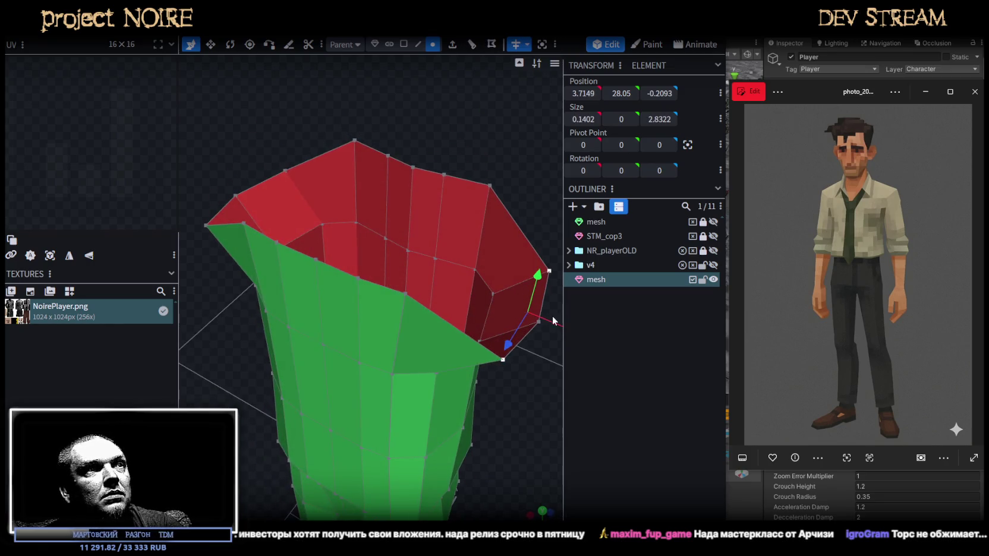
{"action": "left_click_drag", "start_coordinate": [551, 325], "coordinate": [529, 309]}
{"action": "key", "text": "v"}
{"action": "mouse_move", "coordinate": [529, 310]}
{"action": "middle_mouse_down"}
{"action": "mouse_move", "coordinate": [508, 377]}
{"action": "mouse_move", "coordinate": [503, 227]}
{"action": "mouse_move", "coordinate": [382, 317]}
{"action": "middle_mouse_up"}
{"action": "left_click", "coordinate": [321, 208]}
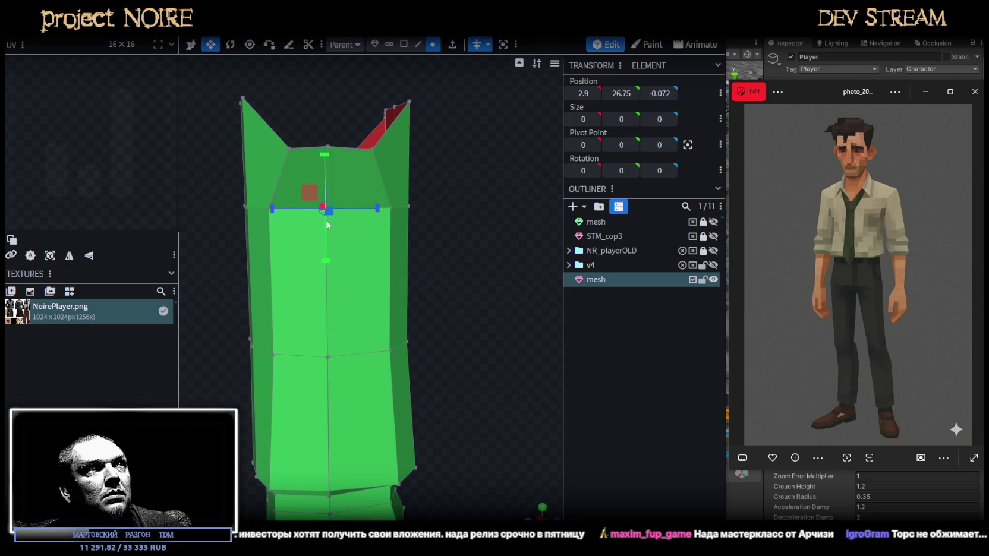
Push the torso's front centre vertices on the upper and lower rings back slightly
{"action": "left_click", "coordinate": [328, 358], "text": "shift"}
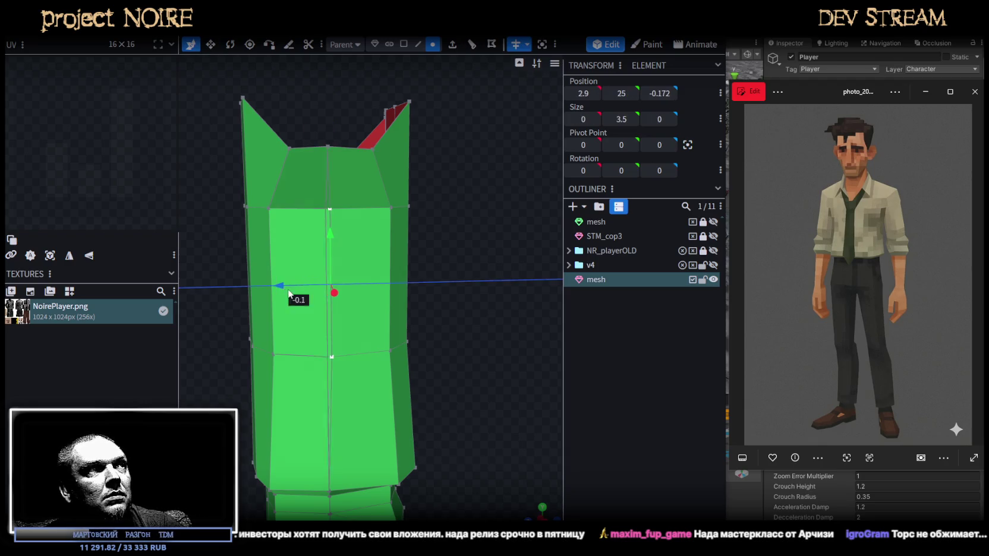
{"action": "left_click_drag", "start_coordinate": [288, 294], "coordinate": [288, 293]}
{"action": "mouse_move", "coordinate": [353, 307]}
{"action": "middle_mouse_down"}
{"action": "mouse_move", "coordinate": [431, 278]}
{"action": "mouse_move", "coordinate": [415, 247]}
{"action": "middle_mouse_up"}
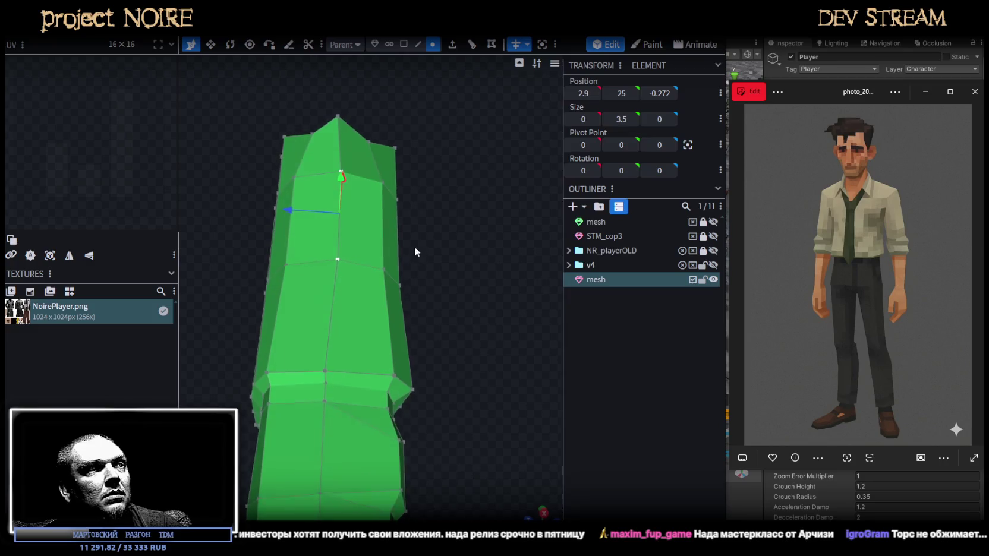
{"action": "left_click", "coordinate": [323, 368]}
{"action": "left_click_drag", "start_coordinate": [281, 367], "coordinate": [298, 372]}
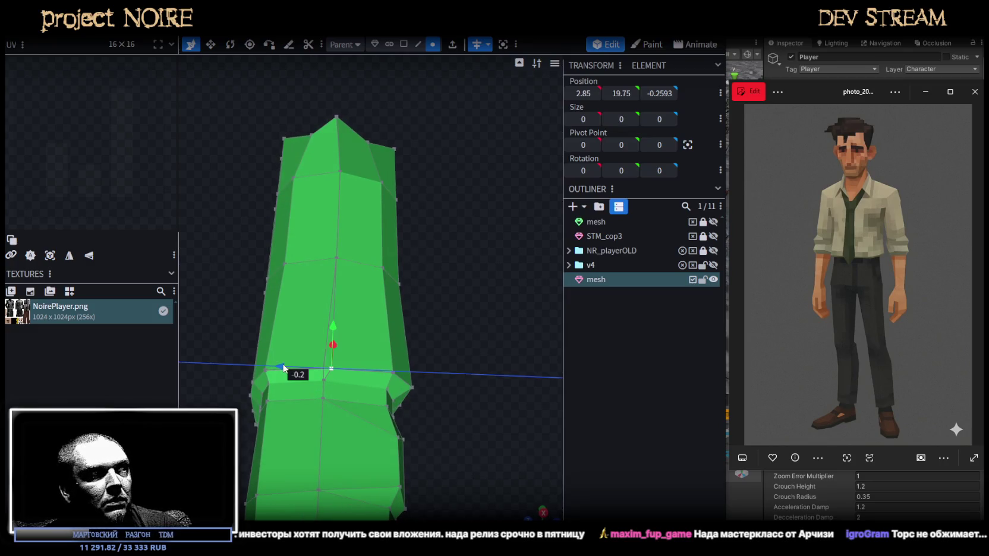
{"action": "mouse_move", "coordinate": [440, 303]}
{"action": "middle_mouse_down"}
{"action": "mouse_move", "coordinate": [484, 305]}
{"action": "mouse_move", "coordinate": [531, 337]}
{"action": "mouse_move", "coordinate": [548, 363]}
{"action": "mouse_move", "coordinate": [519, 291]}
{"action": "mouse_move", "coordinate": [476, 310]}
{"action": "mouse_move", "coordinate": [480, 317]}
{"action": "mouse_move", "coordinate": [416, 321]}
{"action": "mouse_move", "coordinate": [421, 286]}
{"action": "middle_mouse_up"}
Select the vertices around the opening near the shoulder and fill it with a new face
{"action": "mouse_move", "coordinate": [458, 156]}
{"action": "middle_mouse_down"}
{"action": "mouse_move", "coordinate": [416, 146]}
{"action": "mouse_move", "coordinate": [452, 129]}
{"action": "mouse_move", "coordinate": [498, 142]}
{"action": "middle_mouse_up"}
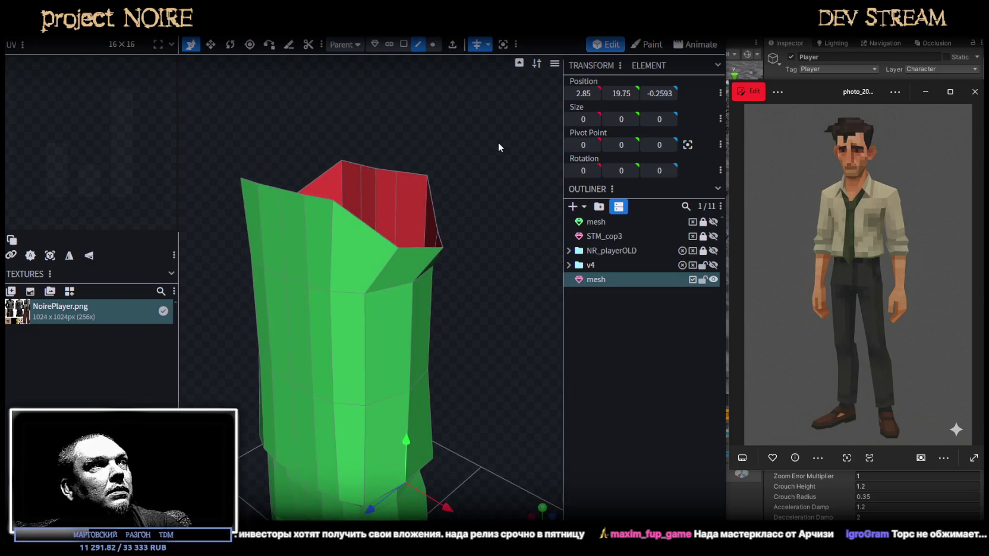
{"action": "left_click", "coordinate": [366, 227]}
{"action": "left_click", "coordinate": [436, 211], "text": "shift"}
{"action": "key", "text": "f"}
Add a loop cut across the torso at offset 0.9188, then right-click the selected shoulder vertices
{"action": "mouse_move", "coordinate": [483, 262]}
{"action": "middle_mouse_down"}
{"action": "mouse_move", "coordinate": [520, 251]}
{"action": "mouse_move", "coordinate": [503, 265]}
{"action": "mouse_move", "coordinate": [440, 237]}
{"action": "middle_mouse_up"}
{"action": "left_click", "coordinate": [438, 237]}
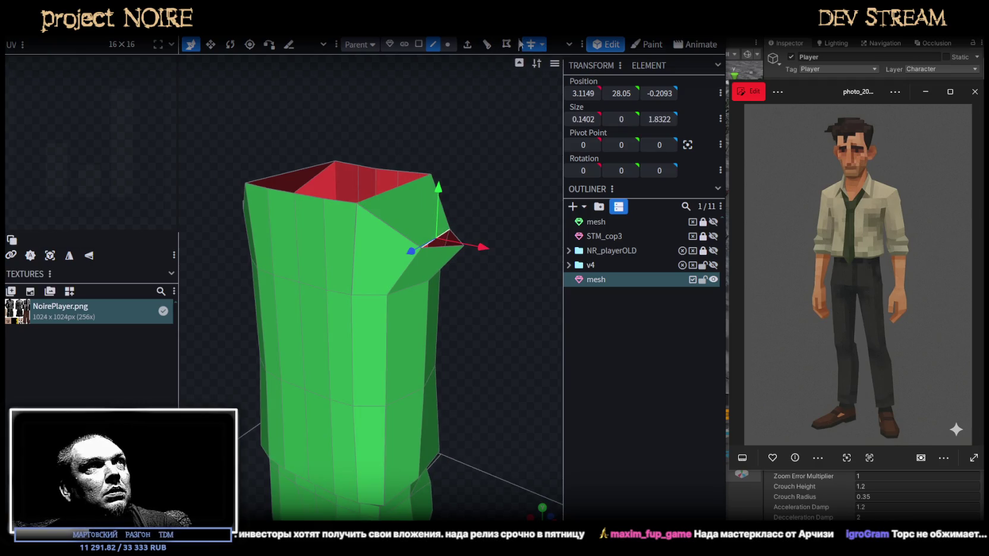
{"action": "left_click", "coordinate": [486, 50]}
{"action": "scroll", "coordinate": [475, 231], "scroll_direction": "up", "scroll_amount": 2}
{"action": "left_click", "coordinate": [448, 44]}
{"action": "left_click", "coordinate": [458, 217]}
{"action": "right_click", "coordinate": [457, 217]}
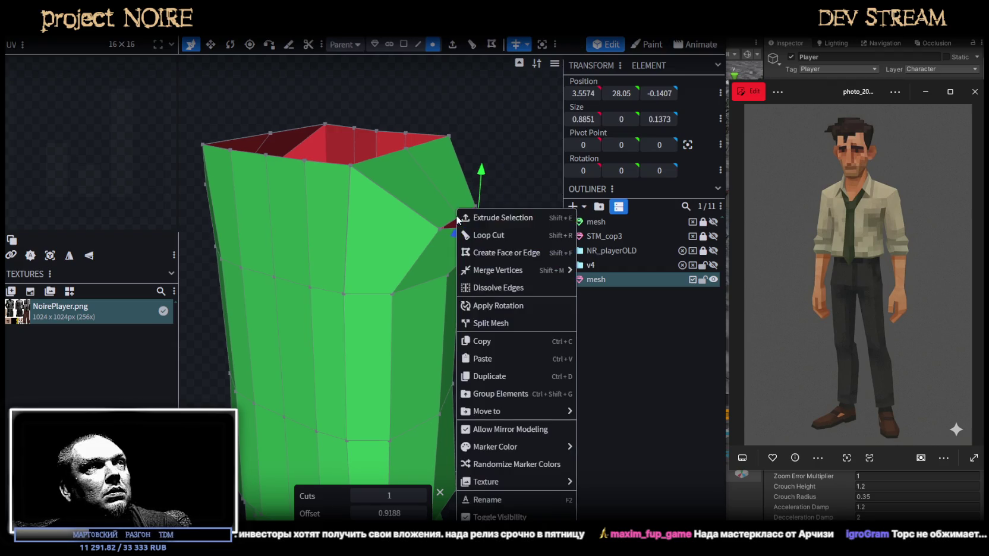
Merge the shoulder vertices into one point and pull it outward and up
{"action": "mouse_move", "coordinate": [497, 270]}
{"action": "left_click", "coordinate": [594, 273]}
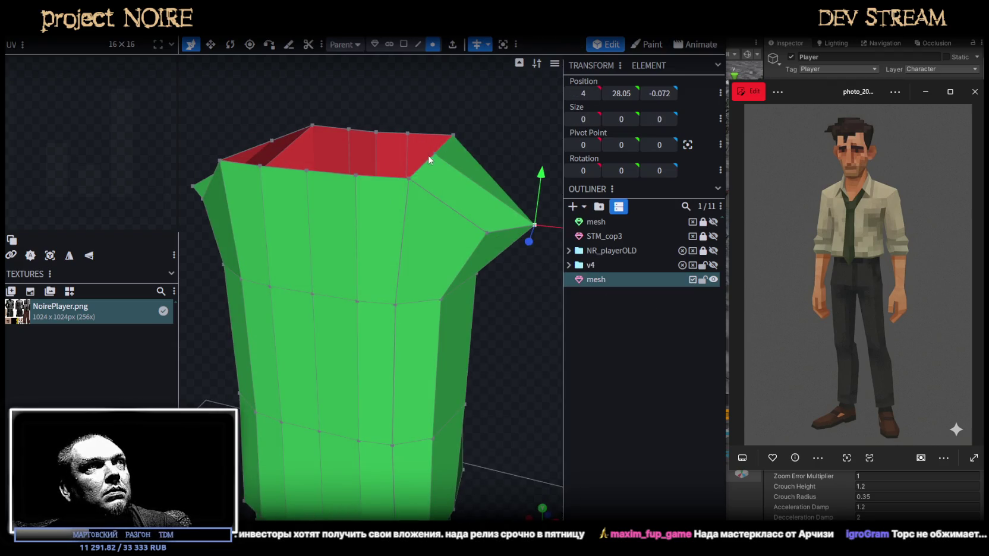
{"action": "left_click_drag", "start_coordinate": [496, 168], "coordinate": [515, 162]}
{"action": "mouse_move", "coordinate": [466, 96]}
{"action": "left_mouse_down"}
{"action": "mouse_move", "coordinate": [468, 81]}
{"action": "mouse_move", "coordinate": [374, 91]}
{"action": "left_mouse_up"}
Shift the torso's top-rim vertex row back in depth to Z -1.6809
{"action": "mouse_move", "coordinate": [439, 193]}
{"action": "left_mouse_down"}
{"action": "mouse_move", "coordinate": [474, 192]}
{"action": "mouse_move", "coordinate": [434, 190]}
{"action": "left_mouse_up"}
{"action": "mouse_move", "coordinate": [300, 182]}
{"action": "left_mouse_down"}
{"action": "mouse_move", "coordinate": [399, 151]}
{"action": "mouse_move", "coordinate": [365, 218]}
{"action": "left_mouse_up"}
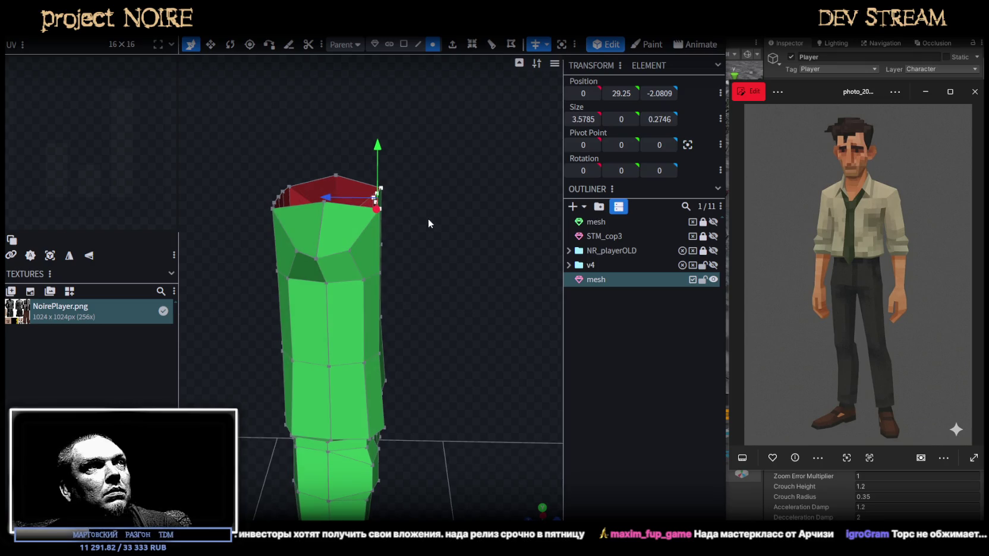
{"action": "mouse_move", "coordinate": [429, 218]}
{"action": "left_mouse_down"}
{"action": "mouse_move", "coordinate": [431, 244]}
{"action": "mouse_move", "coordinate": [363, 232]}
{"action": "mouse_move", "coordinate": [431, 238]}
{"action": "mouse_move", "coordinate": [362, 258]}
{"action": "mouse_move", "coordinate": [550, 232]}
{"action": "mouse_move", "coordinate": [504, 173]}
{"action": "mouse_move", "coordinate": [432, 197]}
{"action": "mouse_move", "coordinate": [502, 217]}
{"action": "mouse_move", "coordinate": [551, 201]}
{"action": "mouse_move", "coordinate": [460, 201]}
{"action": "left_mouse_up"}
{"action": "left_click", "coordinate": [391, 224]}
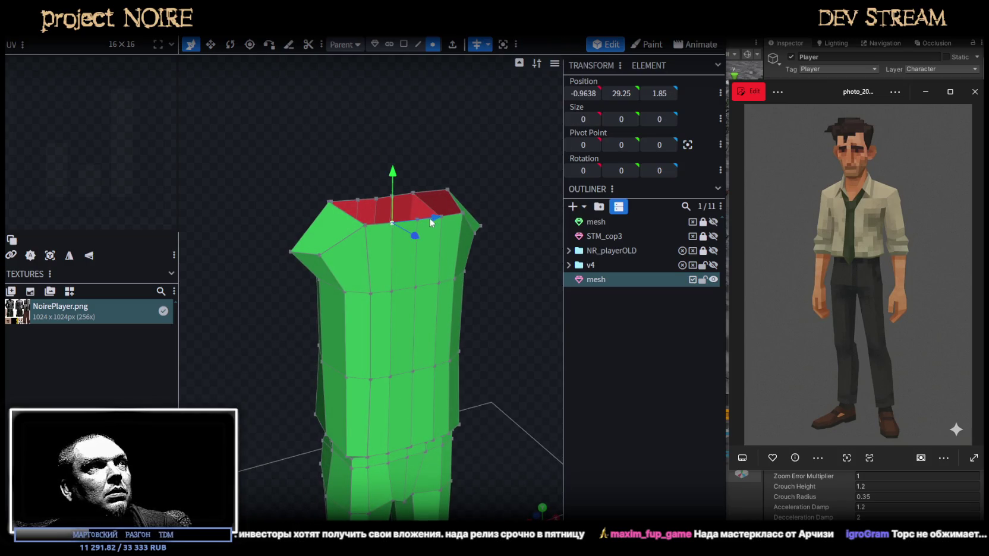
Pull two front top vertices down to cut a V-neck notch
{"action": "left_click", "coordinate": [442, 215]}
{"action": "left_click_drag", "start_coordinate": [442, 205], "coordinate": [422, 220]}
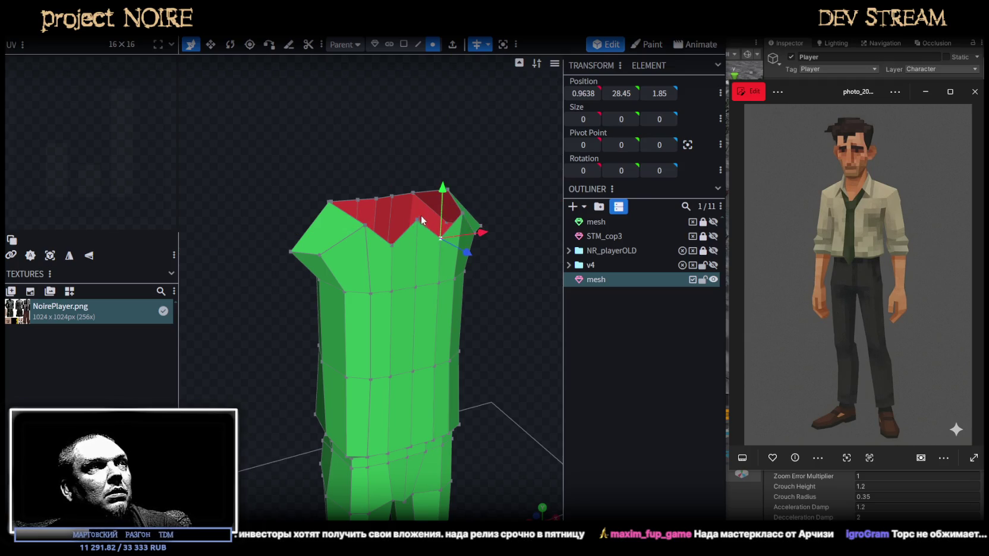
{"action": "left_click_drag", "start_coordinate": [420, 172], "coordinate": [423, 222]}
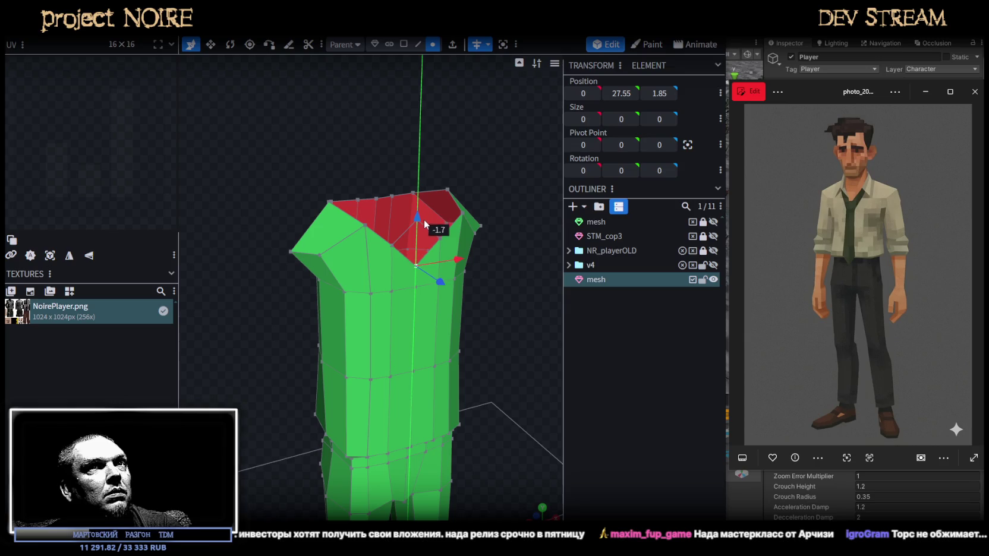
{"action": "mouse_move", "coordinate": [524, 226]}
{"action": "left_mouse_down"}
{"action": "mouse_move", "coordinate": [282, 230]}
{"action": "mouse_move", "coordinate": [457, 199]}
{"action": "mouse_move", "coordinate": [240, 228]}
{"action": "left_mouse_up"}
{"action": "left_click_drag", "start_coordinate": [433, 203], "coordinate": [371, 211]}
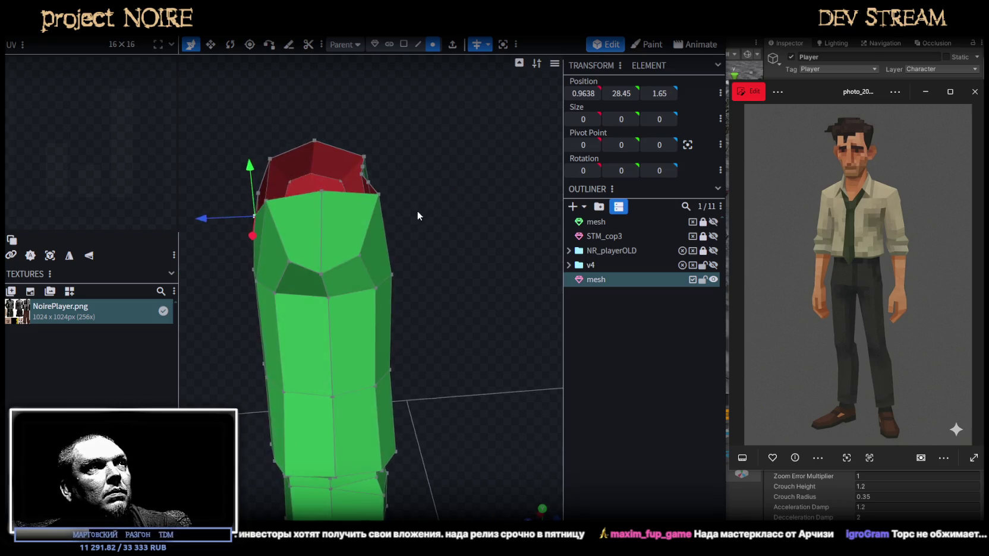
Raise the top corner vertices by 0.5 and shift them 0.2 in depth
{"action": "left_click", "coordinate": [371, 211]}
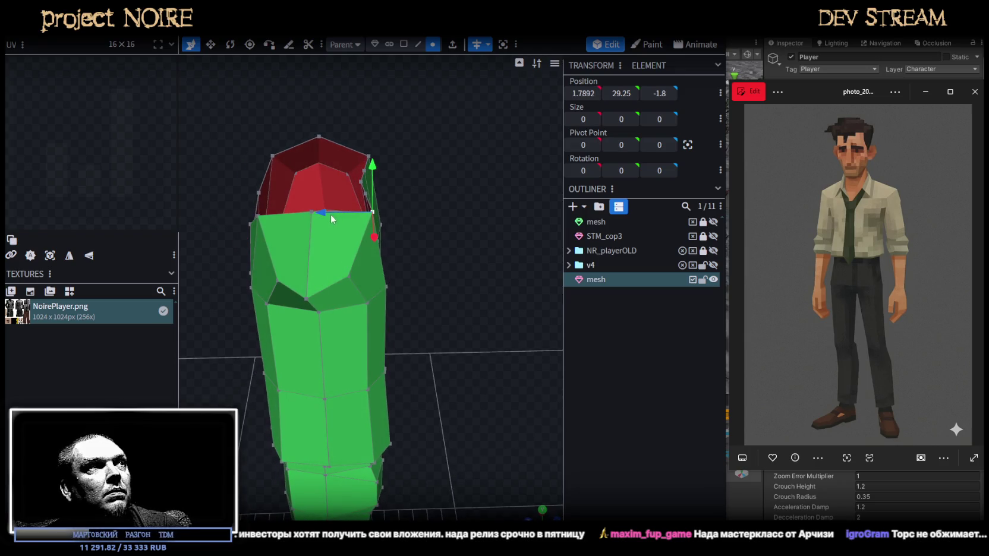
{"action": "mouse_move", "coordinate": [415, 242]}
{"action": "left_mouse_down"}
{"action": "mouse_move", "coordinate": [424, 236]}
{"action": "mouse_move", "coordinate": [403, 215]}
{"action": "mouse_move", "coordinate": [360, 240]}
{"action": "mouse_move", "coordinate": [359, 180]}
{"action": "mouse_move", "coordinate": [497, 230]}
{"action": "mouse_move", "coordinate": [476, 236]}
{"action": "left_mouse_up"}
{"action": "left_click", "coordinate": [372, 244], "text": "shift"}
{"action": "left_click", "coordinate": [358, 246]}
{"action": "left_click_drag", "start_coordinate": [364, 194], "coordinate": [359, 182]}
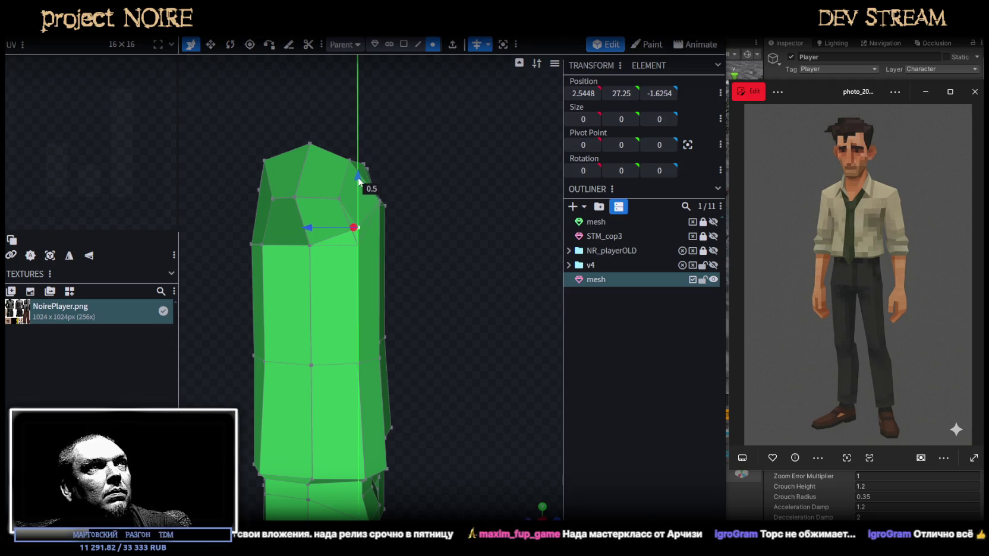
{"action": "left_click_drag", "start_coordinate": [324, 221], "coordinate": [307, 227]}
{"action": "mouse_move", "coordinate": [405, 251]}
{"action": "left_mouse_down"}
{"action": "mouse_move", "coordinate": [510, 266]}
{"action": "mouse_move", "coordinate": [460, 258]}
{"action": "left_mouse_up"}
{"action": "mouse_move", "coordinate": [429, 280]}
{"action": "left_mouse_down"}
{"action": "mouse_move", "coordinate": [363, 250]}
{"action": "mouse_move", "coordinate": [263, 271]}
{"action": "mouse_move", "coordinate": [341, 272]}
{"action": "left_mouse_up"}
{"action": "scroll", "coordinate": [343, 238], "scroll_direction": "up", "scroll_amount": 3}
Lower a collar edge slightly to refine the neckline
{"action": "left_click", "coordinate": [350, 204]}
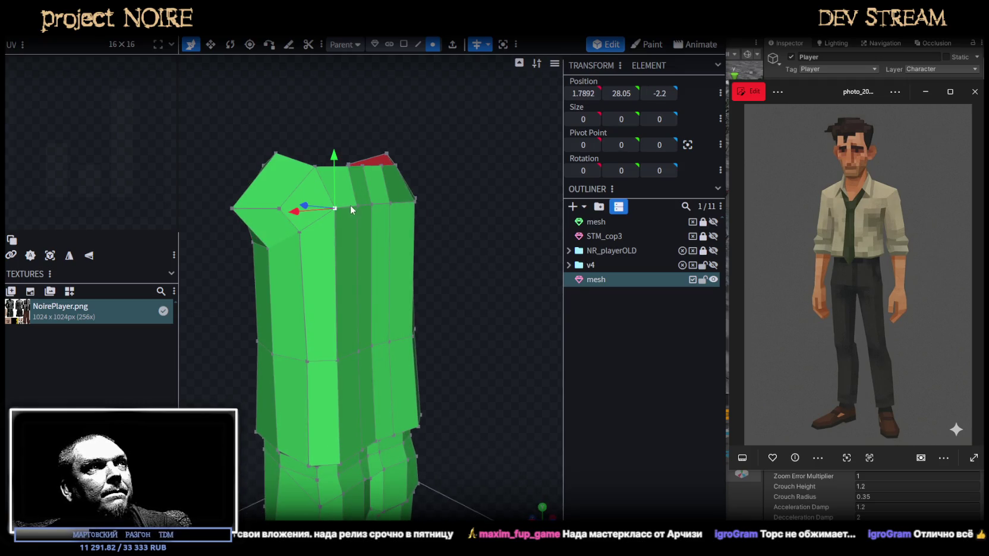
{"action": "left_click_drag", "start_coordinate": [345, 163], "coordinate": [380, 185]}
{"action": "left_click", "coordinate": [371, 192]}
{"action": "mouse_move", "coordinate": [477, 212]}
{"action": "left_mouse_down"}
{"action": "mouse_move", "coordinate": [464, 243]}
{"action": "mouse_move", "coordinate": [301, 172]}
{"action": "mouse_move", "coordinate": [269, 188]}
{"action": "mouse_move", "coordinate": [517, 141]}
{"action": "mouse_move", "coordinate": [474, 150]}
{"action": "mouse_move", "coordinate": [429, 194]}
{"action": "left_mouse_up"}
{"action": "left_click", "coordinate": [429, 195]}
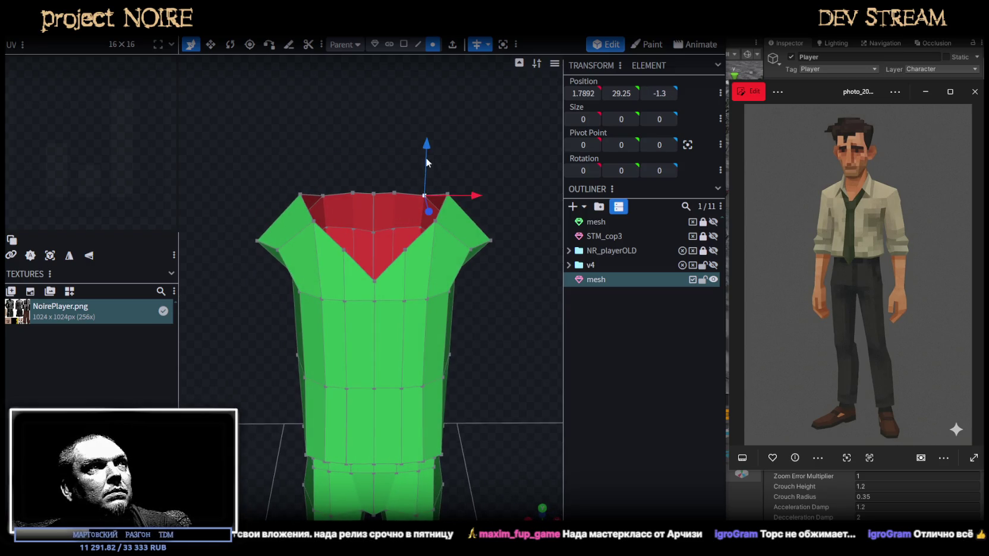
{"action": "mouse_move", "coordinate": [425, 146]}
{"action": "left_mouse_down"}
{"action": "mouse_move", "coordinate": [408, 182]}
{"action": "mouse_move", "coordinate": [317, 153]}
{"action": "mouse_move", "coordinate": [355, 132]}
{"action": "left_mouse_up"}
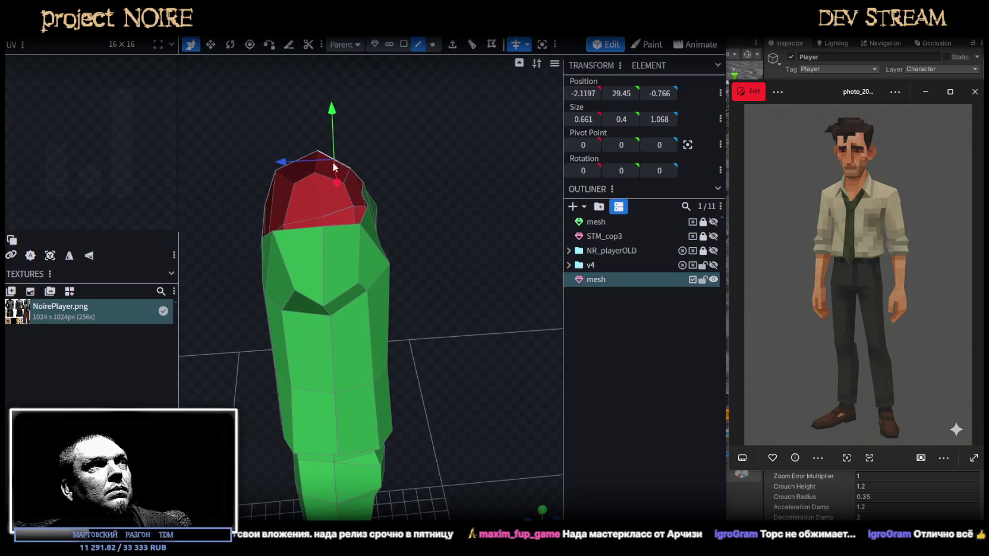
Loop-cut the shoulder's top face with 3 cuts
{"action": "left_click", "coordinate": [340, 225]}
{"action": "left_click_drag", "start_coordinate": [486, 170], "coordinate": [394, 181]}
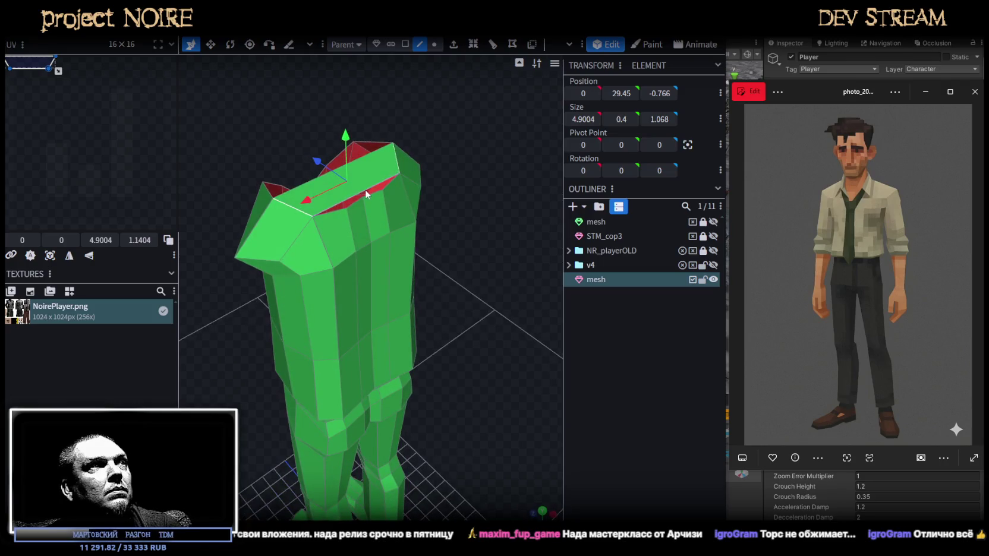
{"action": "left_click", "coordinate": [473, 44]}
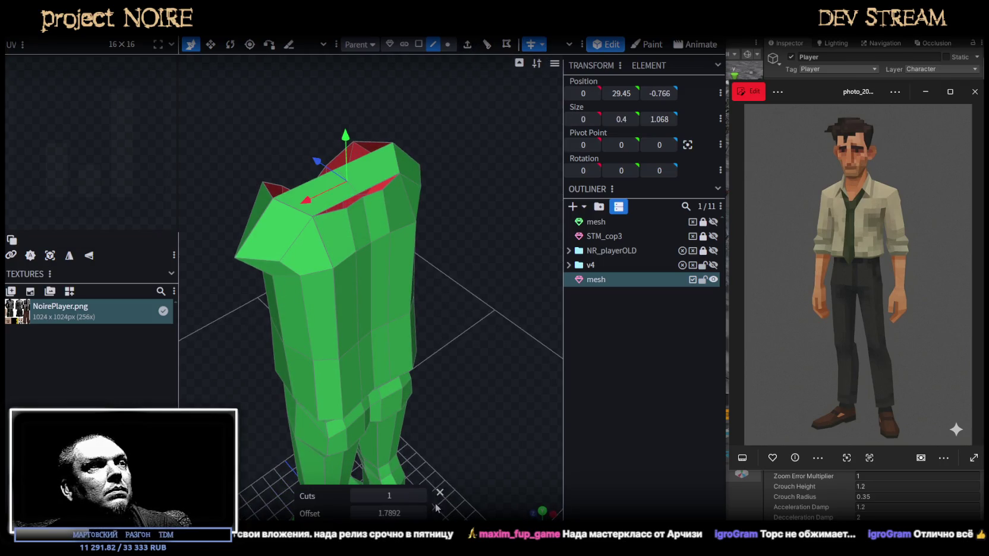
{"action": "left_click", "coordinate": [423, 495]}
{"action": "left_click", "coordinate": [423, 495]}
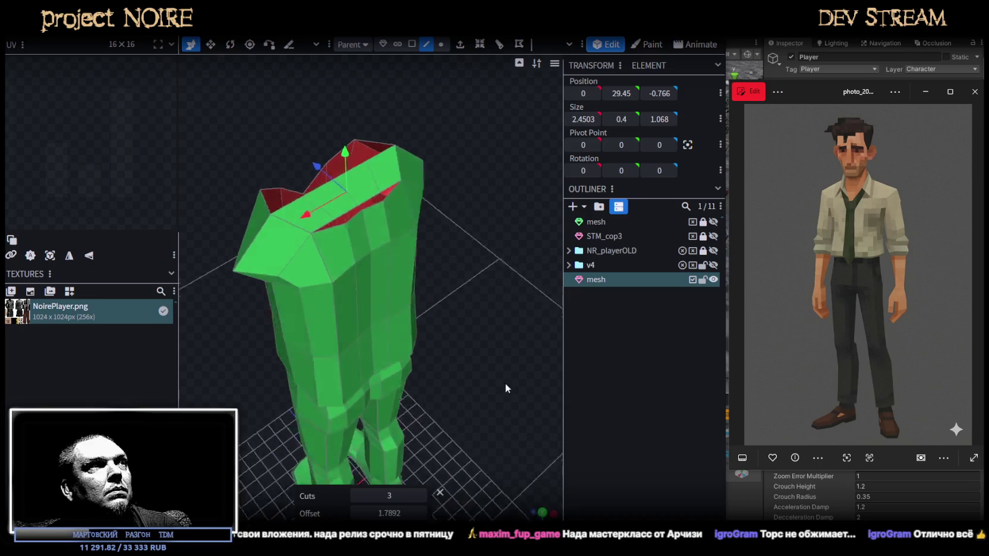
Merge stray collar vertices twice with Merge All to remove the red faces
{"action": "left_click_drag", "start_coordinate": [506, 382], "coordinate": [440, 104]}
{"action": "left_click", "coordinate": [441, 44]}
{"action": "left_click", "coordinate": [356, 155]}
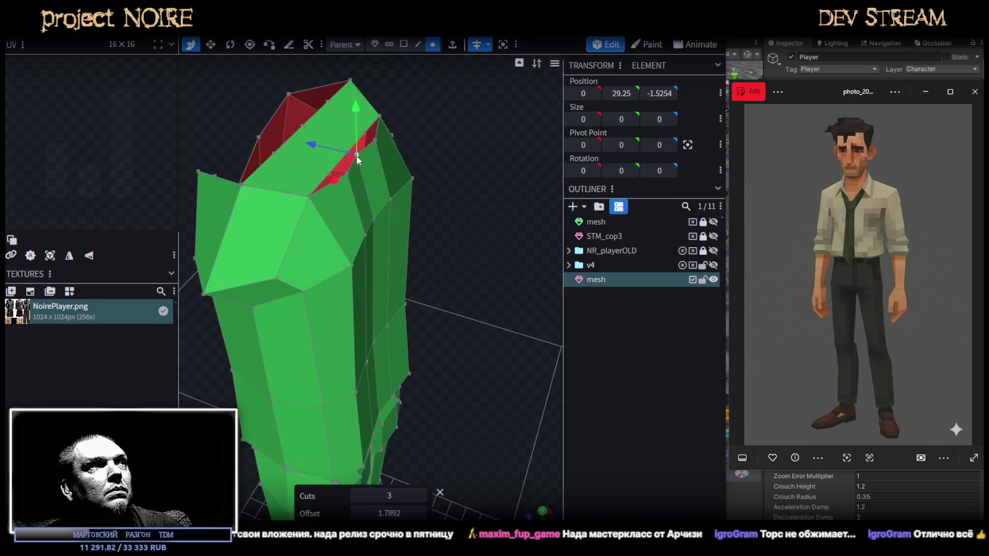
{"action": "right_click", "coordinate": [347, 148]}
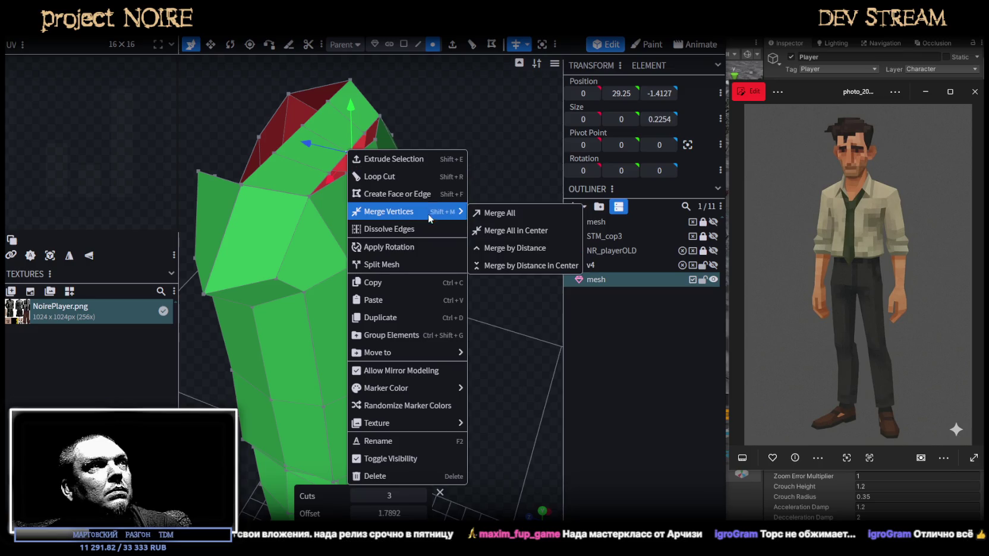
{"action": "left_click", "coordinate": [478, 212]}
{"action": "left_click", "coordinate": [348, 173]}
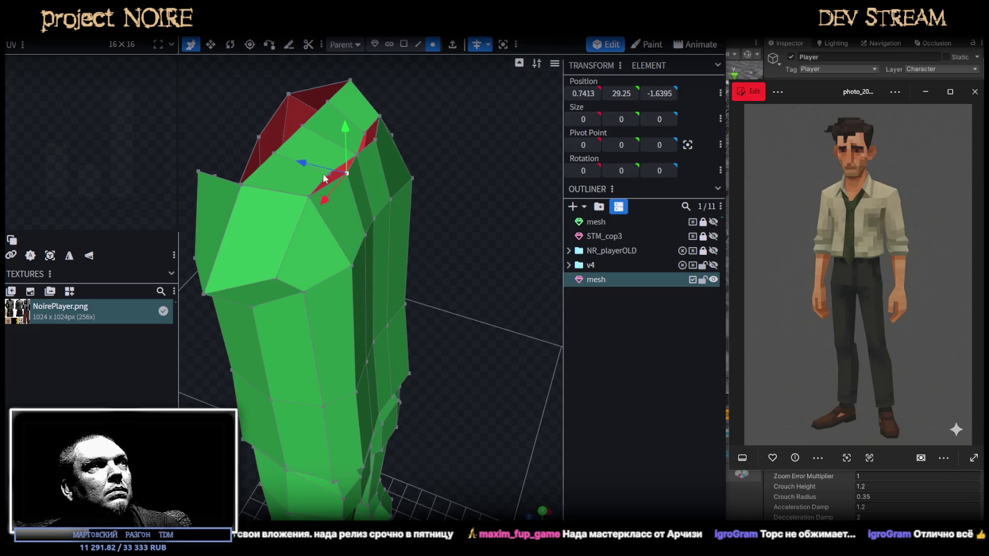
{"action": "right_click", "coordinate": [325, 178]}
{"action": "left_click", "coordinate": [470, 237]}
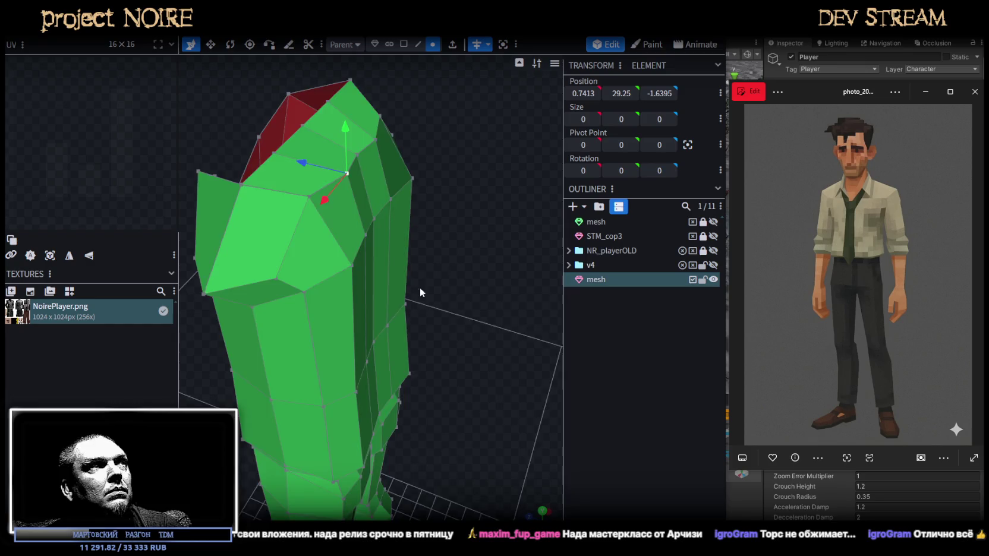
Move a shoulder-top vertex about 1.2 outward and back in depth
{"action": "left_click_drag", "start_coordinate": [416, 287], "coordinate": [508, 279]}
{"action": "left_click", "coordinate": [310, 158]}
{"action": "mouse_move", "coordinate": [267, 171]}
{"action": "left_mouse_down"}
{"action": "mouse_move", "coordinate": [303, 199]}
{"action": "mouse_move", "coordinate": [334, 190]}
{"action": "left_mouse_up"}
{"action": "mouse_move", "coordinate": [437, 239]}
{"action": "left_mouse_down"}
{"action": "mouse_move", "coordinate": [388, 240]}
{"action": "mouse_move", "coordinate": [479, 286]}
{"action": "mouse_move", "coordinate": [556, 265]}
{"action": "mouse_move", "coordinate": [452, 253]}
{"action": "mouse_move", "coordinate": [380, 273]}
{"action": "mouse_move", "coordinate": [348, 299]}
{"action": "mouse_move", "coordinate": [375, 290]}
{"action": "mouse_move", "coordinate": [245, 273]}
{"action": "left_mouse_up"}
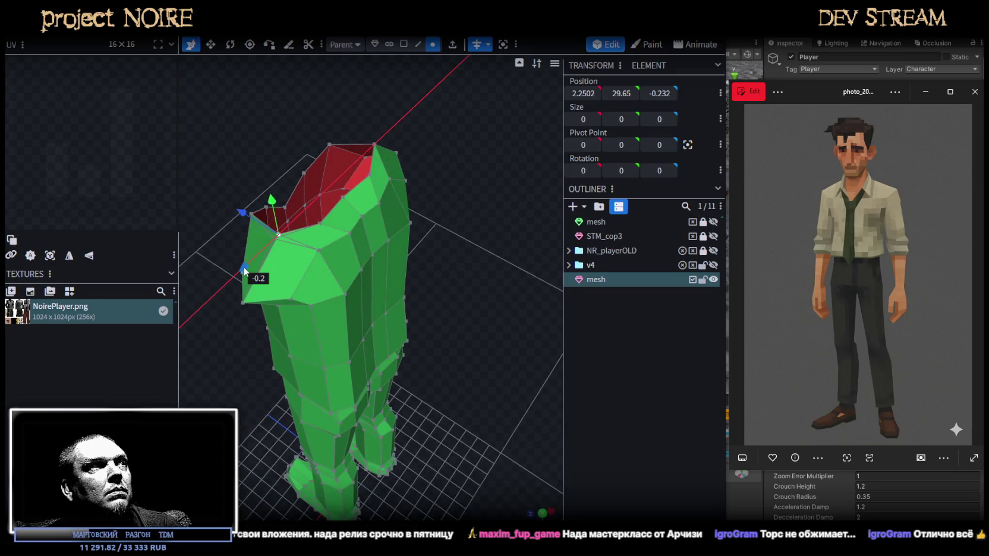
Lower a collar corner vertex by 0.2
{"action": "mouse_move", "coordinate": [414, 353]}
{"action": "left_mouse_down"}
{"action": "mouse_move", "coordinate": [481, 285]}
{"action": "mouse_move", "coordinate": [381, 186]}
{"action": "left_mouse_up"}
{"action": "left_click", "coordinate": [359, 177]}
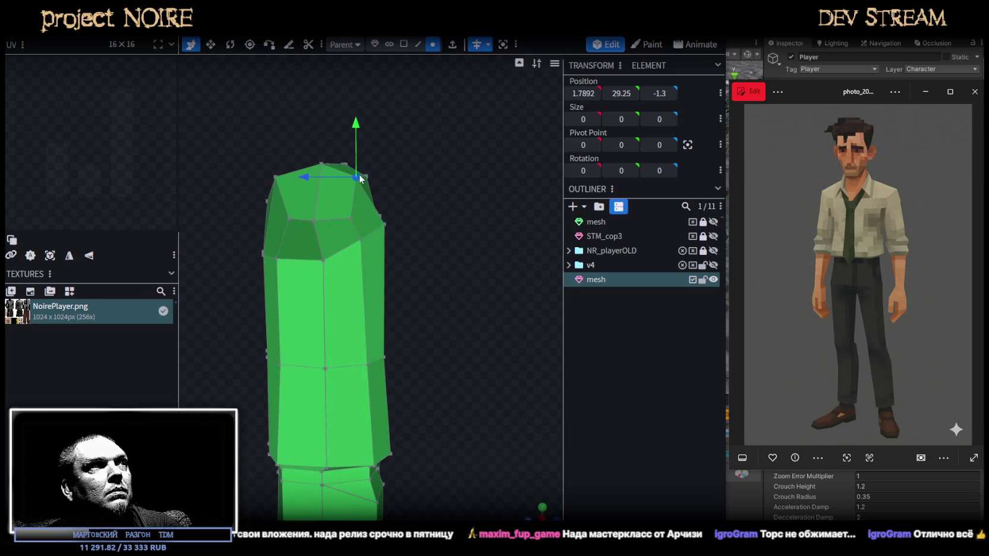
{"action": "left_click_drag", "start_coordinate": [306, 175], "coordinate": [313, 176]}
{"action": "left_click_drag", "start_coordinate": [355, 123], "coordinate": [366, 129]}
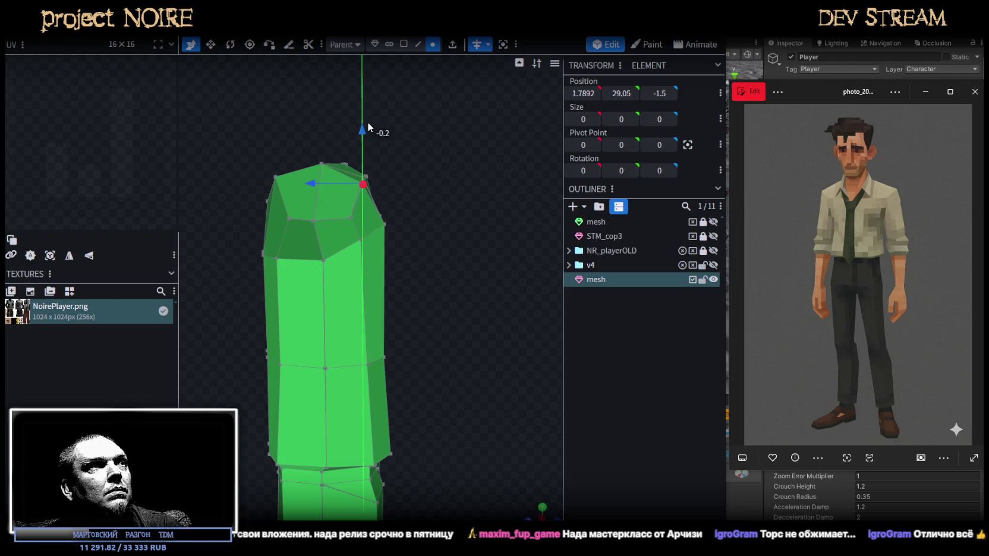
Add a new edge loop around the torso at height 25
{"action": "left_click", "coordinate": [418, 44]}
{"action": "left_click", "coordinate": [363, 297]}
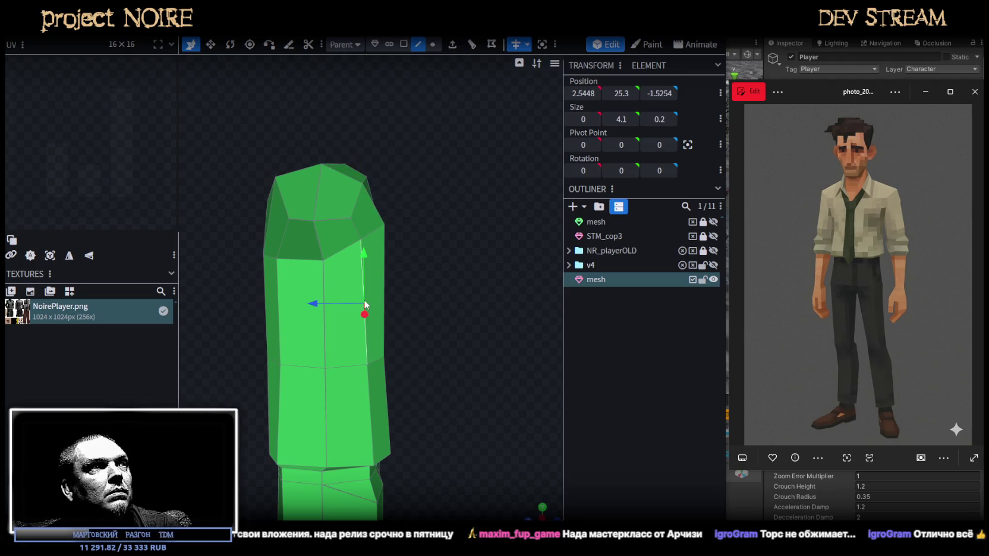
{"action": "left_click", "coordinate": [476, 54]}
{"action": "left_click_drag", "start_coordinate": [463, 154], "coordinate": [427, 452]}
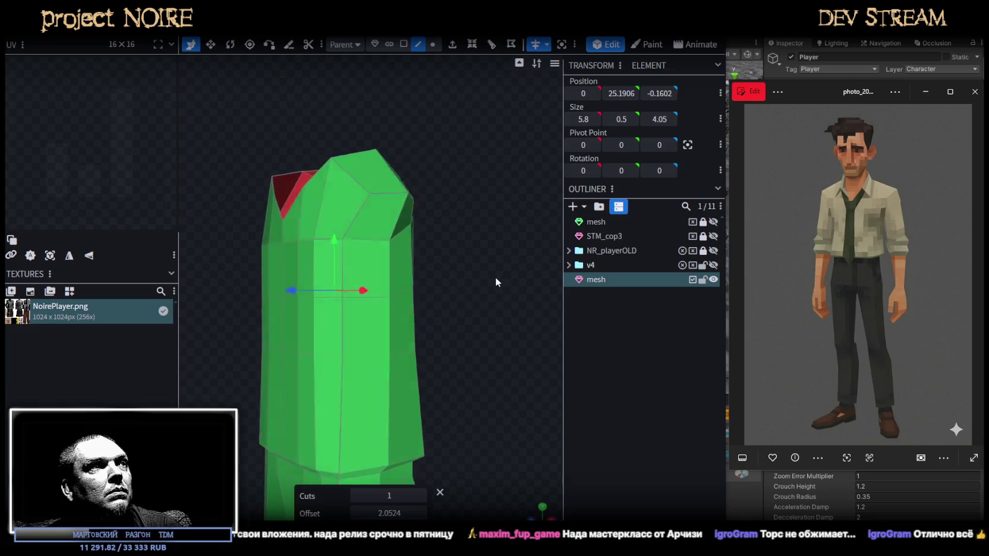
{"action": "left_click", "coordinate": [621, 94]}
{"action": "type", "text": "26"}
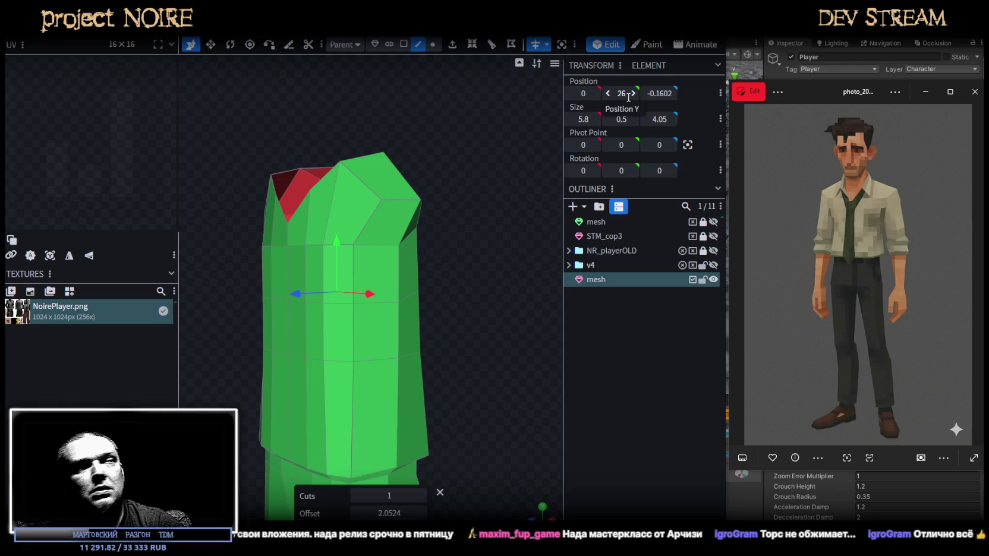
{"action": "key", "text": "Return"}
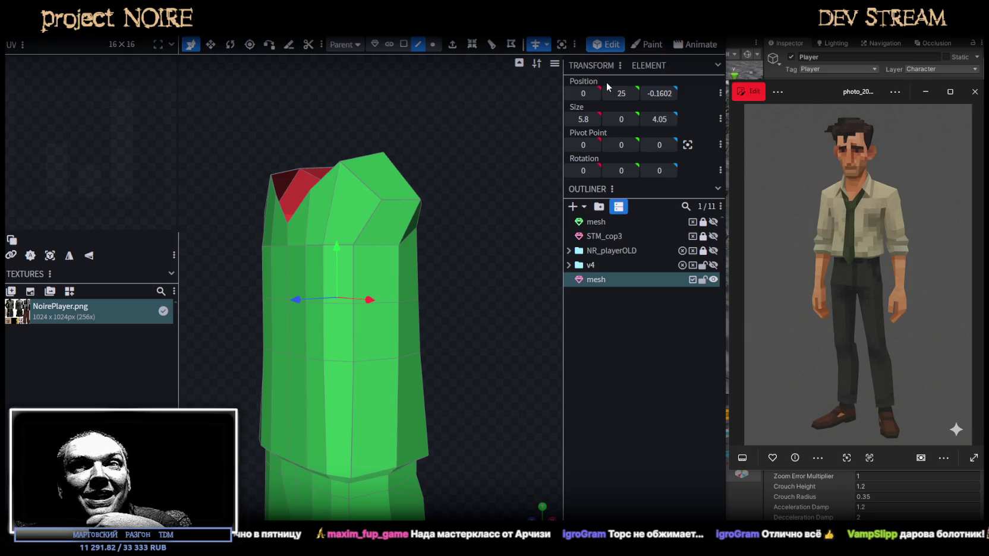
Select the upper chest edge loop and raise it to height 28
{"action": "mouse_move", "coordinate": [464, 222]}
{"action": "left_mouse_down"}
{"action": "mouse_move", "coordinate": [415, 260]}
{"action": "mouse_move", "coordinate": [344, 259]}
{"action": "mouse_move", "coordinate": [313, 270]}
{"action": "mouse_move", "coordinate": [379, 275]}
{"action": "mouse_move", "coordinate": [467, 257]}
{"action": "mouse_move", "coordinate": [420, 245]}
{"action": "mouse_move", "coordinate": [403, 214]}
{"action": "left_mouse_up"}
{"action": "left_click", "coordinate": [403, 44]}
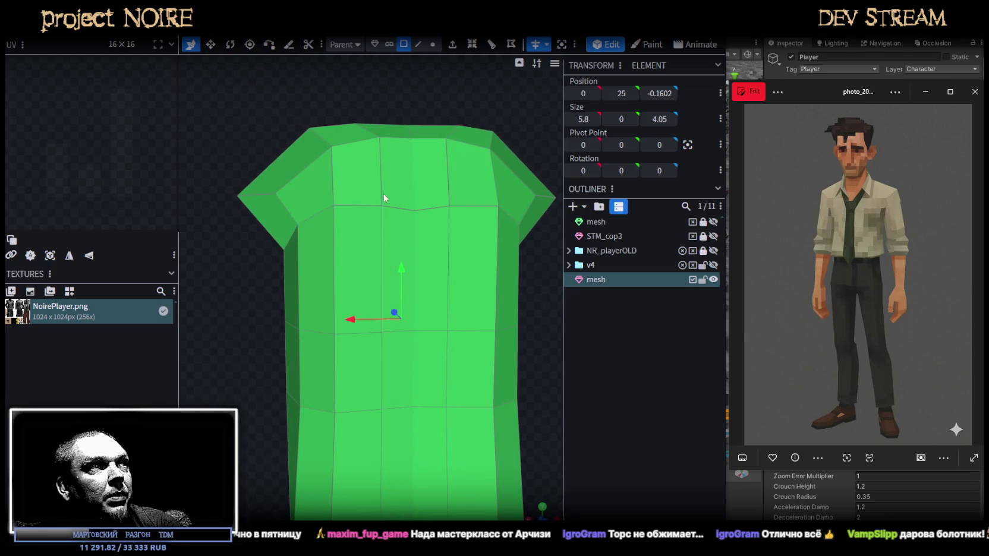
{"action": "left_click", "coordinate": [359, 204]}
{"action": "left_click", "coordinate": [421, 47]}
{"action": "left_click", "coordinate": [365, 206]}
{"action": "left_click", "coordinate": [400, 208], "text": "shift"}
{"action": "left_click", "coordinate": [425, 208], "text": "shift"}
{"action": "left_click", "coordinate": [309, 204], "text": "shift"}
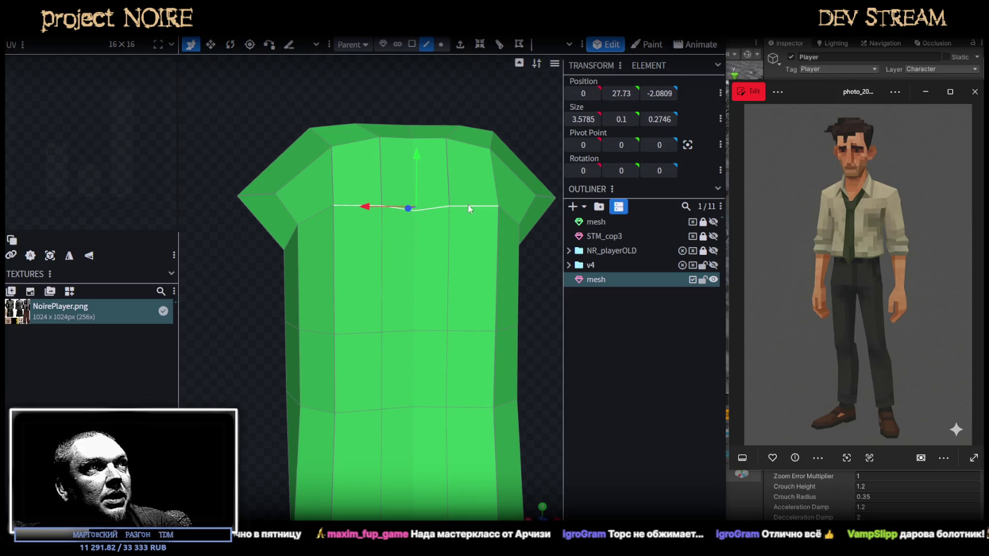
{"action": "left_click_drag", "start_coordinate": [362, 105], "coordinate": [416, 107]}
{"action": "left_click", "coordinate": [618, 94]}
{"action": "type", "text": "28"}
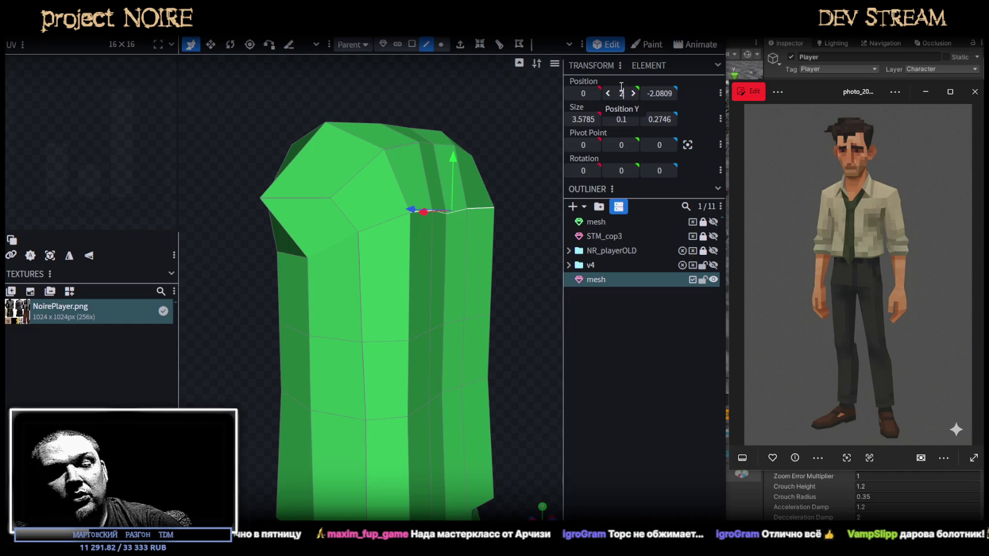
{"action": "key", "text": "Return"}
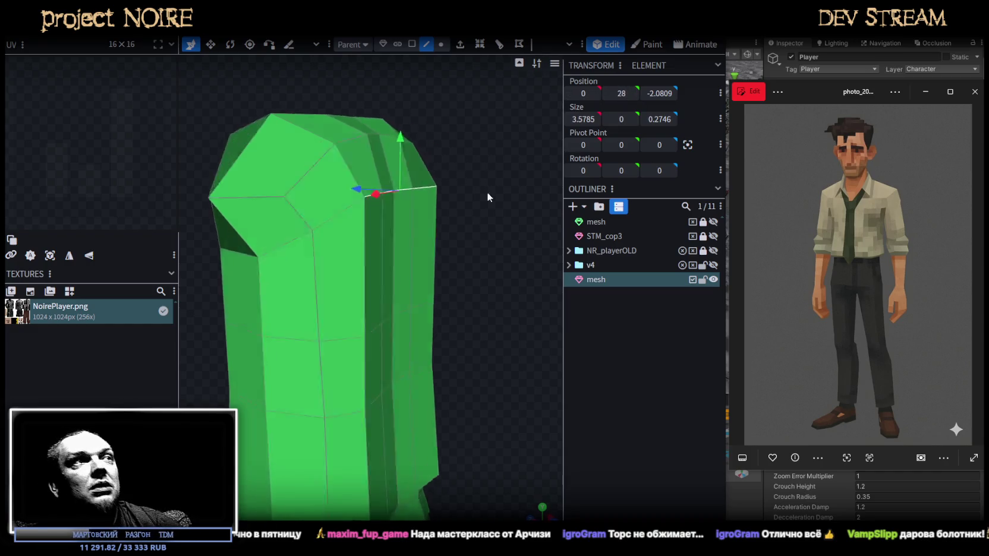
Select a vertical chest edge, then a front chest face, for further shaping
{"action": "left_click_drag", "start_coordinate": [496, 179], "coordinate": [476, 204]}
{"action": "scroll", "coordinate": [443, 208], "scroll_direction": "up", "scroll_amount": 2}
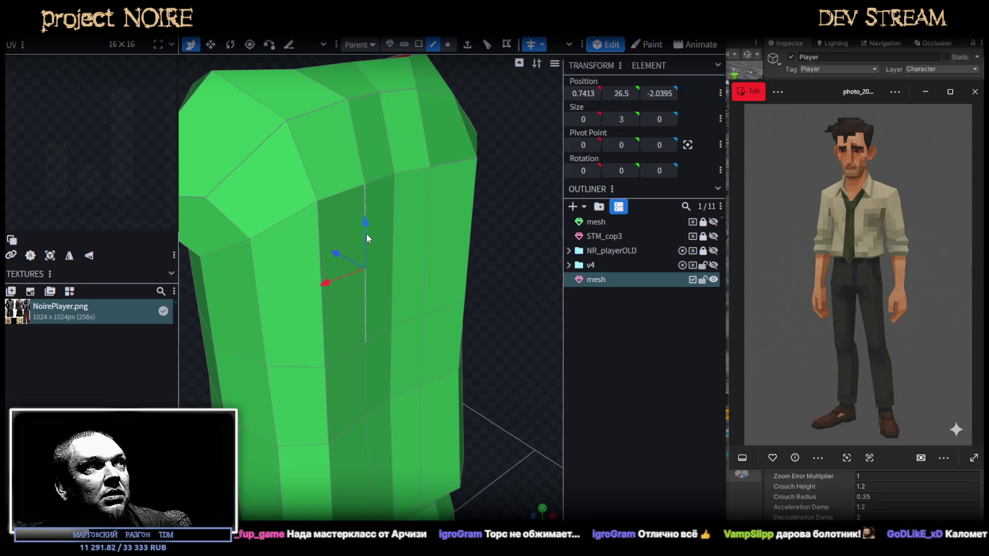
{"action": "left_click", "coordinate": [367, 256]}
{"action": "mouse_move", "coordinate": [499, 267]}
{"action": "left_mouse_down"}
{"action": "mouse_move", "coordinate": [445, 261]}
{"action": "mouse_move", "coordinate": [388, 280]}
{"action": "mouse_move", "coordinate": [553, 264]}
{"action": "mouse_move", "coordinate": [474, 213]}
{"action": "left_mouse_up"}
{"action": "scroll", "coordinate": [442, 251], "scroll_direction": "down", "scroll_amount": 2}
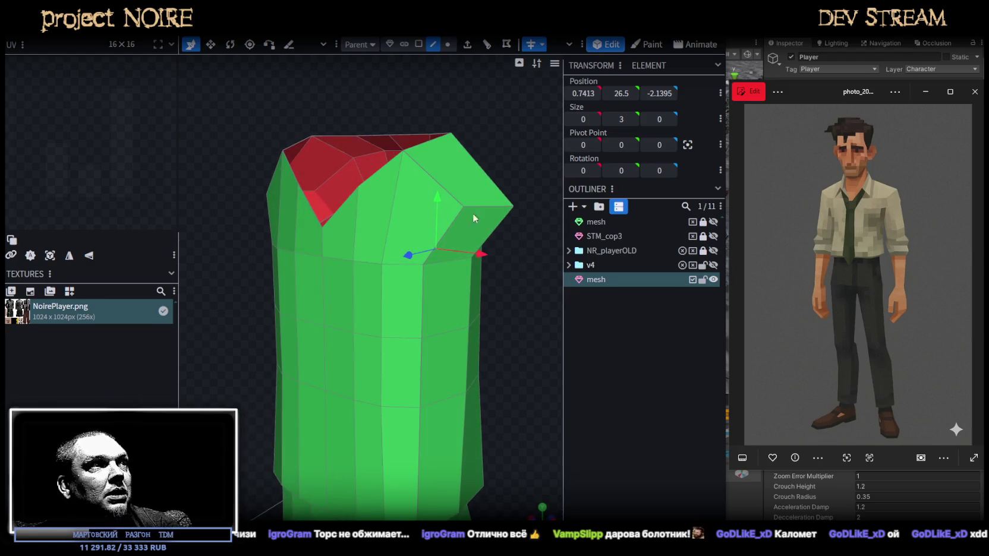
{"action": "left_click", "coordinate": [419, 44]}
{"action": "left_click", "coordinate": [348, 305]}
Shift a vertical chest edge 0.2 sideways to widen the chest
{"action": "left_click", "coordinate": [371, 280], "text": "shift"}
{"action": "left_click_drag", "start_coordinate": [453, 297], "coordinate": [544, 255]}
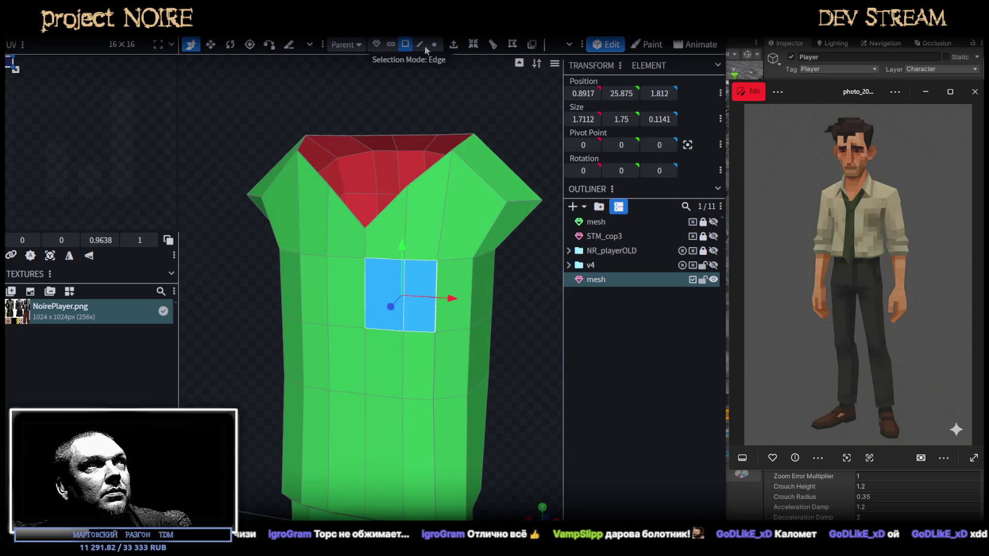
{"action": "left_click", "coordinate": [421, 44]}
{"action": "scroll", "coordinate": [458, 258], "scroll_direction": "up", "scroll_amount": 2}
{"action": "left_click", "coordinate": [450, 272]}
{"action": "scroll", "coordinate": [452, 269], "scroll_direction": "up", "scroll_amount": 2}
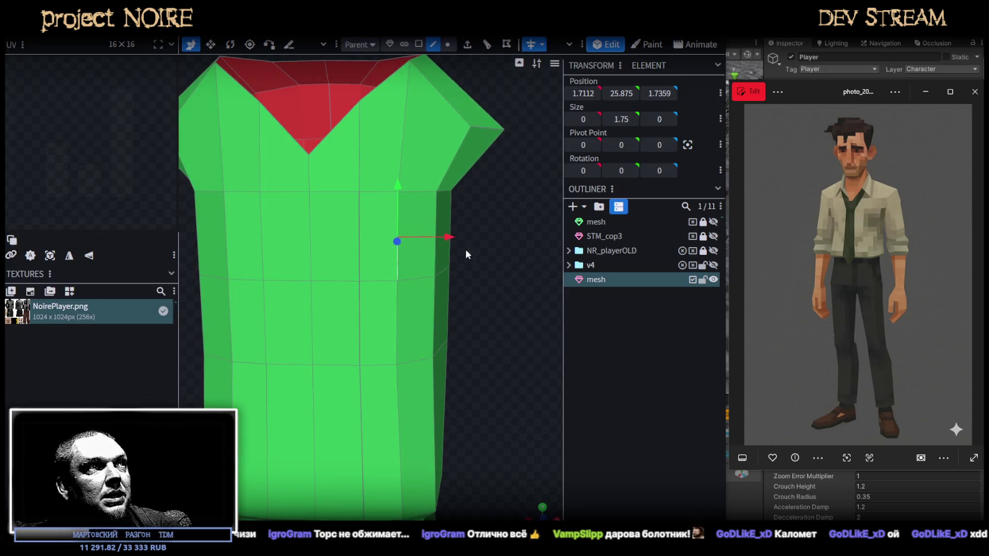
{"action": "left_click_drag", "start_coordinate": [447, 237], "coordinate": [458, 236]}
Push the two front chest faces 0.2 forward
{"action": "left_click_drag", "start_coordinate": [520, 283], "coordinate": [504, 283]}
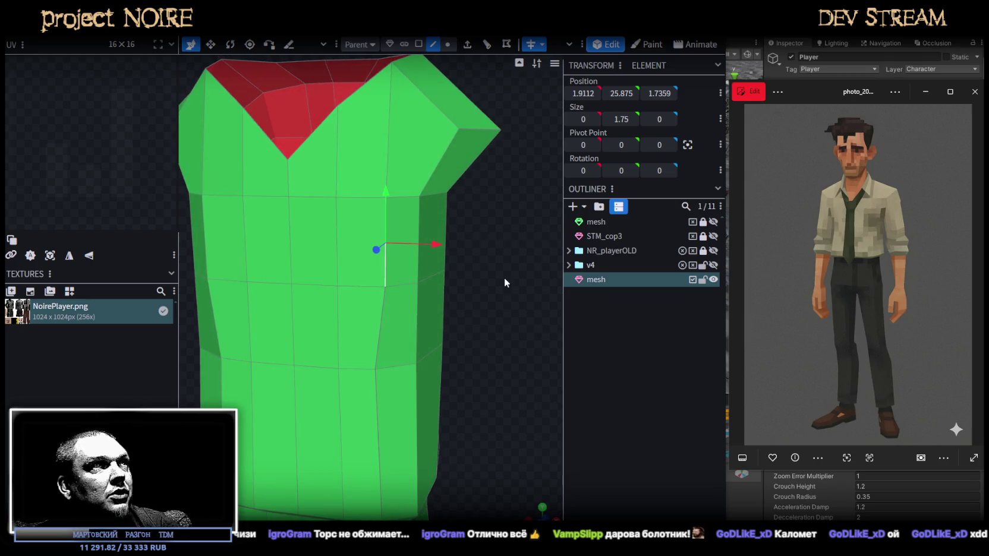
{"action": "left_click", "coordinate": [418, 44]}
{"action": "left_click", "coordinate": [322, 245]}
{"action": "left_click", "coordinate": [368, 214], "text": "shift"}
{"action": "mouse_move", "coordinate": [368, 214]}
{"action": "left_mouse_down"}
{"action": "mouse_move", "coordinate": [411, 273]}
{"action": "mouse_move", "coordinate": [432, 256]}
{"action": "left_mouse_up"}
{"action": "left_click_drag", "start_coordinate": [303, 262], "coordinate": [297, 264]}
{"action": "mouse_move", "coordinate": [416, 267]}
{"action": "left_mouse_down"}
{"action": "mouse_move", "coordinate": [460, 272]}
{"action": "mouse_move", "coordinate": [437, 260]}
{"action": "mouse_move", "coordinate": [464, 239]}
{"action": "mouse_move", "coordinate": [510, 259]}
{"action": "left_mouse_up"}
Select the torso's whole waist row of vertices from a side view
{"action": "scroll", "coordinate": [521, 261], "scroll_direction": "up", "scroll_amount": 3}
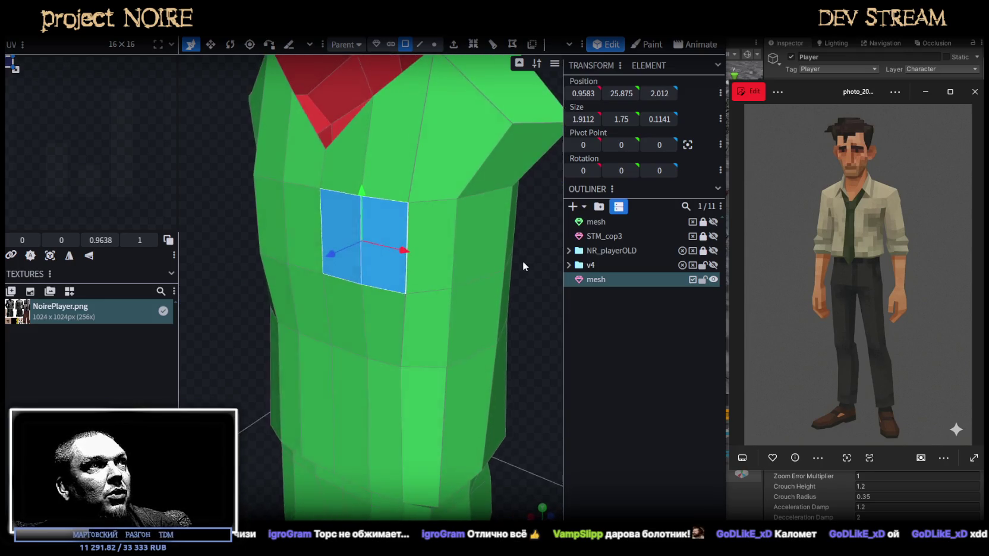
{"action": "left_click", "coordinate": [376, 227]}
{"action": "scroll", "coordinate": [492, 265], "scroll_direction": "down", "scroll_amount": 3}
{"action": "mouse_move", "coordinate": [492, 265]}
{"action": "left_mouse_down"}
{"action": "mouse_move", "coordinate": [529, 222]}
{"action": "mouse_move", "coordinate": [476, 198]}
{"action": "mouse_move", "coordinate": [365, 207]}
{"action": "mouse_move", "coordinate": [420, 213]}
{"action": "mouse_move", "coordinate": [407, 267]}
{"action": "left_mouse_up"}
{"action": "left_click", "coordinate": [440, 44]}
{"action": "mouse_move", "coordinate": [332, 291]}
{"action": "left_mouse_down", "text": "ctrl"}
{"action": "mouse_move", "coordinate": [487, 247]}
{"action": "mouse_move", "coordinate": [357, 245]}
{"action": "mouse_move", "coordinate": [416, 224]}
{"action": "mouse_move", "coordinate": [404, 254]}
{"action": "left_mouse_up", "text": "ctrl"}
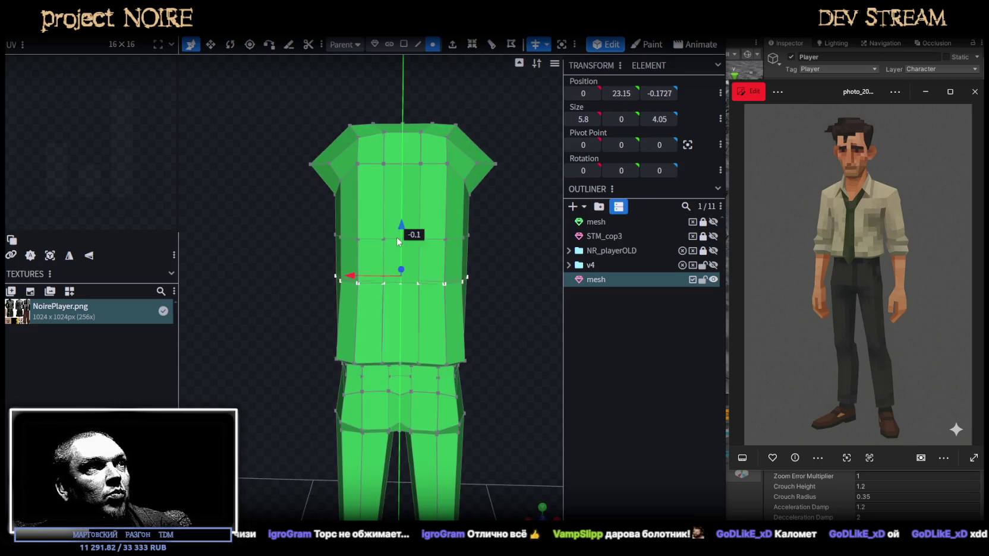
{"action": "left_click_drag", "start_coordinate": [297, 234], "coordinate": [337, 231]}
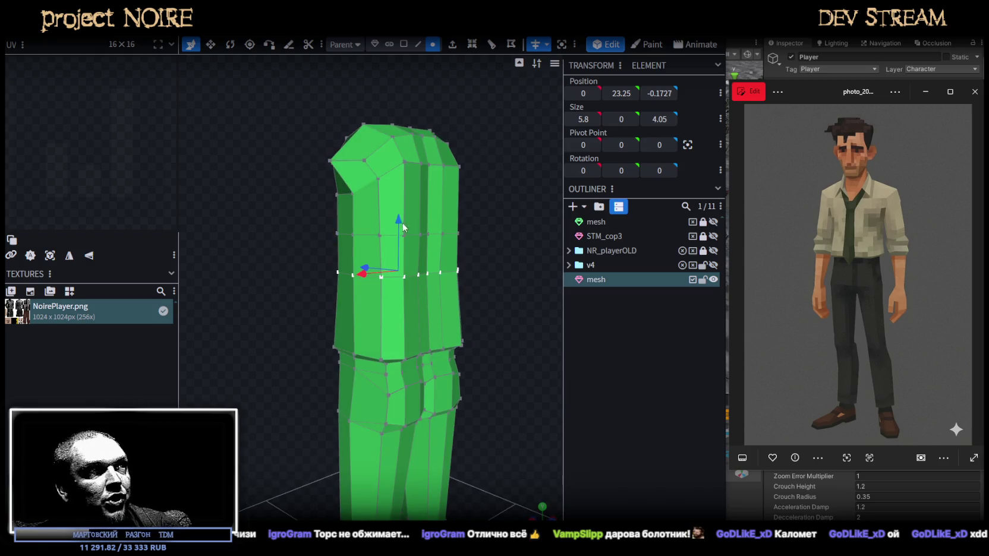
{"action": "mouse_move", "coordinate": [401, 223]}
{"action": "left_mouse_down"}
{"action": "mouse_move", "coordinate": [409, 245]}
{"action": "mouse_move", "coordinate": [456, 249]}
{"action": "mouse_move", "coordinate": [502, 212]}
{"action": "mouse_move", "coordinate": [446, 156]}
{"action": "mouse_move", "coordinate": [423, 180]}
{"action": "left_mouse_up"}
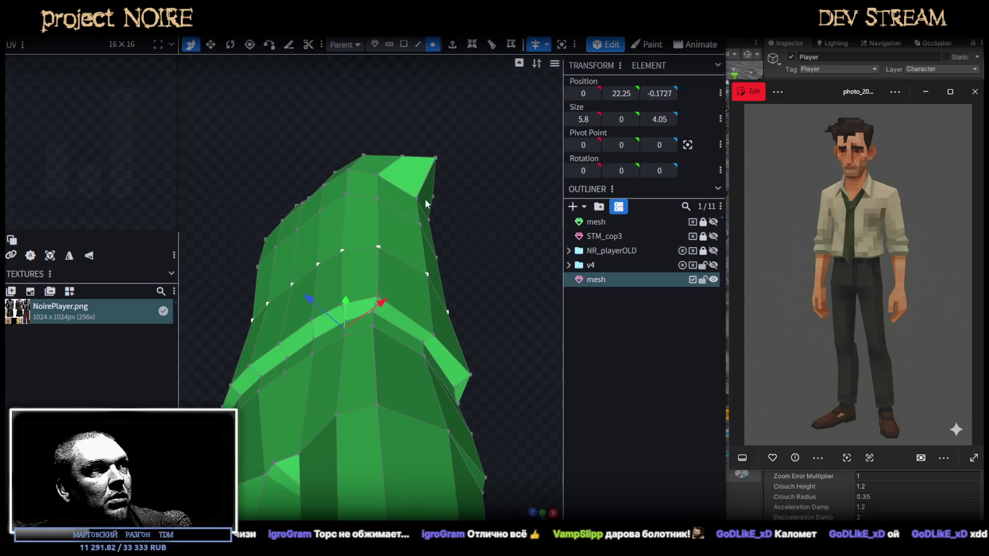
{"action": "left_click", "coordinate": [434, 336]}
{"action": "mouse_move", "coordinate": [472, 311]}
{"action": "left_mouse_down"}
{"action": "mouse_move", "coordinate": [479, 240]}
{"action": "mouse_move", "coordinate": [484, 280]}
{"action": "mouse_move", "coordinate": [419, 307]}
{"action": "mouse_move", "coordinate": [417, 274]}
{"action": "mouse_move", "coordinate": [434, 228]}
{"action": "mouse_move", "coordinate": [542, 338]}
{"action": "mouse_move", "coordinate": [458, 322]}
{"action": "mouse_move", "coordinate": [491, 286]}
{"action": "mouse_move", "coordinate": [497, 245]}
{"action": "mouse_move", "coordinate": [484, 185]}
{"action": "left_mouse_up"}
{"action": "left_click", "coordinate": [358, 253]}
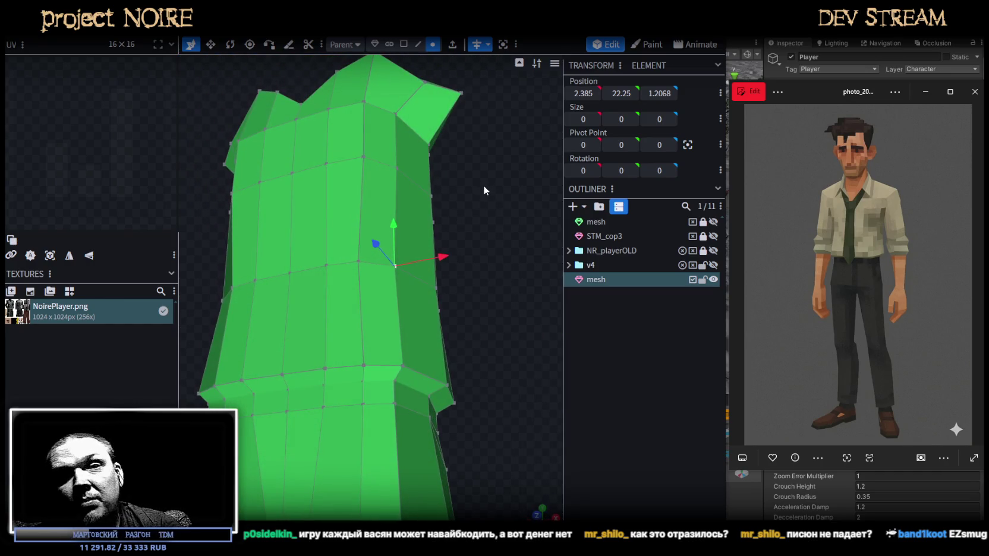
{"action": "mouse_move", "coordinate": [454, 271]}
{"action": "left_mouse_down"}
{"action": "mouse_move", "coordinate": [491, 192]}
{"action": "mouse_move", "coordinate": [486, 292]}
{"action": "mouse_move", "coordinate": [438, 276]}
{"action": "mouse_move", "coordinate": [414, 244]}
{"action": "mouse_move", "coordinate": [400, 251]}
{"action": "mouse_move", "coordinate": [349, 209]}
{"action": "left_mouse_up"}
{"action": "left_click", "coordinate": [354, 187]}
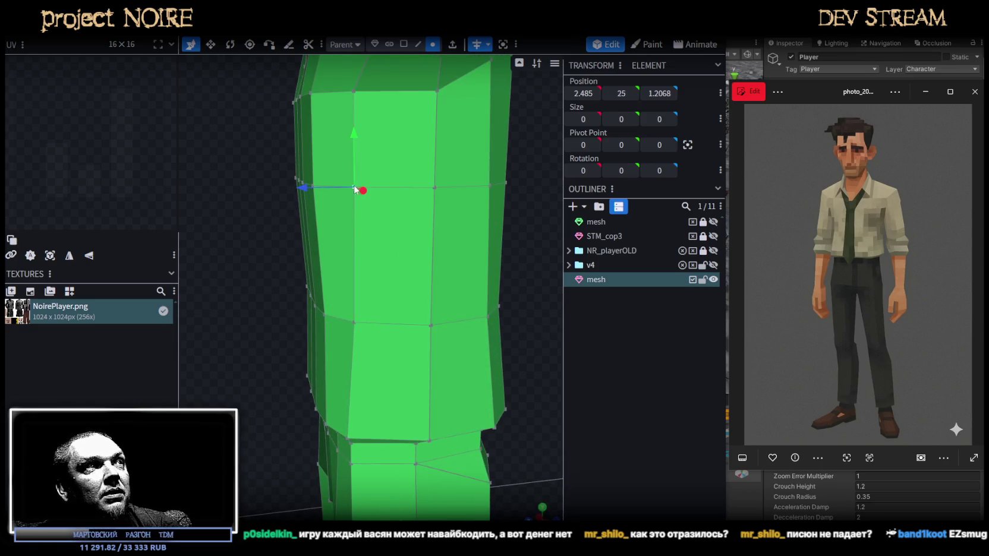
{"action": "left_click", "coordinate": [354, 92], "text": "shift"}
{"action": "left_click_drag", "start_coordinate": [303, 138], "coordinate": [289, 141]}
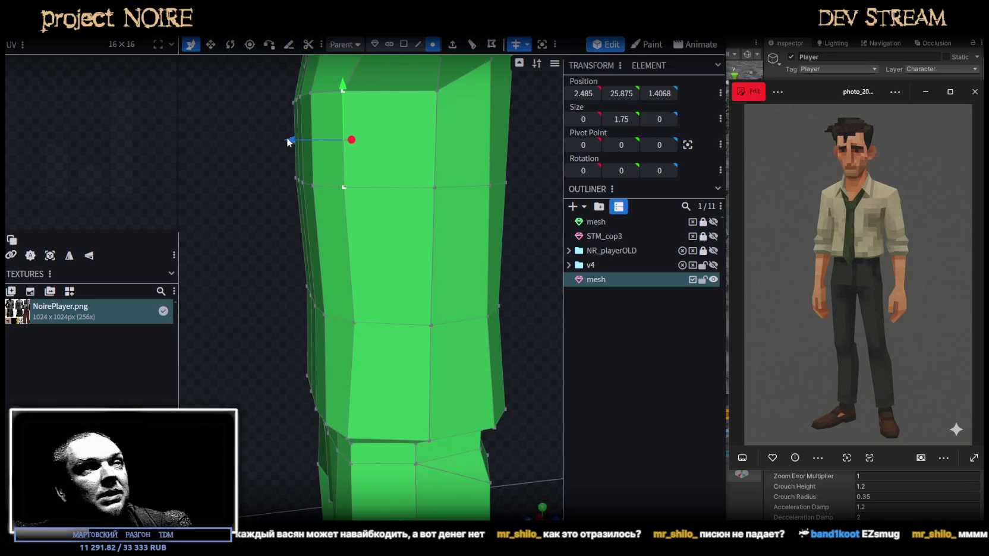
{"action": "mouse_move", "coordinate": [250, 265]}
{"action": "left_mouse_down"}
{"action": "mouse_move", "coordinate": [353, 268]}
{"action": "mouse_move", "coordinate": [391, 254]}
{"action": "left_mouse_up"}
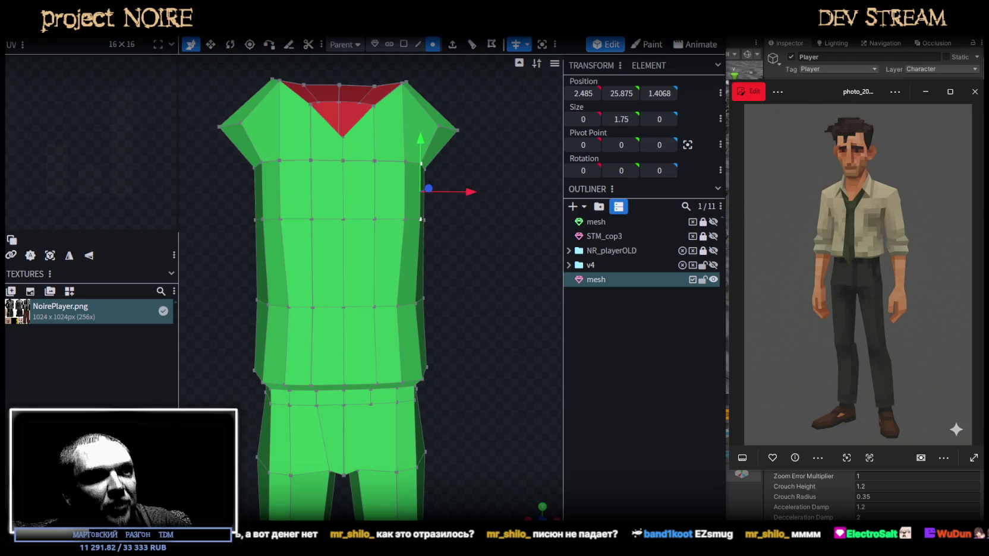
{"action": "mouse_move", "coordinate": [475, 317]}
{"action": "left_mouse_down"}
{"action": "mouse_move", "coordinate": [357, 303]}
{"action": "mouse_move", "coordinate": [397, 328]}
{"action": "left_mouse_up"}
{"action": "scroll", "coordinate": [361, 305], "scroll_direction": "up", "scroll_amount": 2}
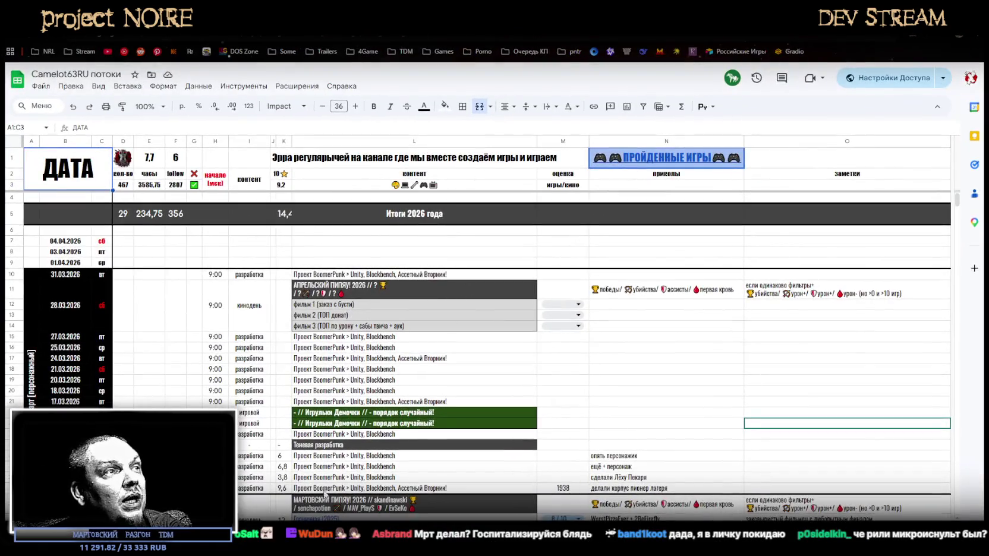
Switch to the 'ПРОЕКТ NOIRE и слоты NPC' sheet and read the NPC descriptions in K6:K12
{"action": "key", "text": "ctrl+shift+Page_Down"}
{"action": "scroll", "coordinate": [597, 271], "scroll_direction": "down", "scroll_amount": 3}
{"action": "scroll", "coordinate": [597, 419], "scroll_direction": "down", "scroll_amount": 3}
{"action": "scroll", "coordinate": [598, 418], "scroll_direction": "up", "scroll_amount": 5}
{"action": "left_click", "coordinate": [561, 363]}
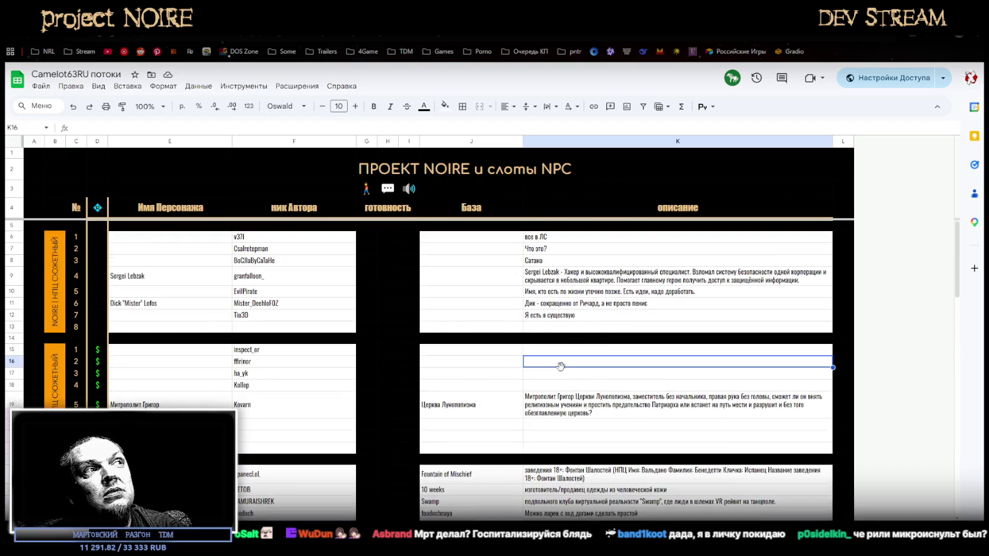
{"action": "left_click_drag", "start_coordinate": [277, 358], "coordinate": [594, 410]}
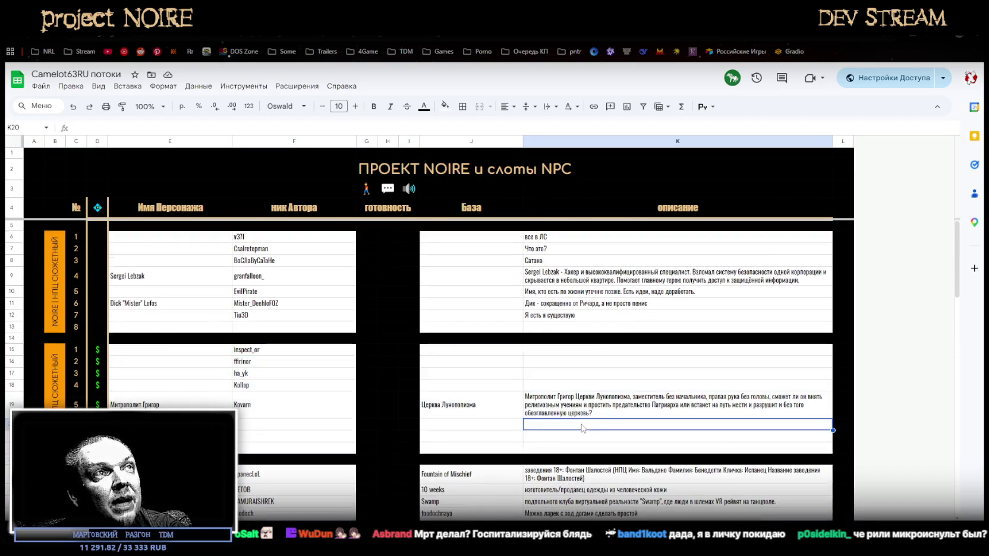
{"action": "left_click_drag", "start_coordinate": [580, 238], "coordinate": [577, 316]}
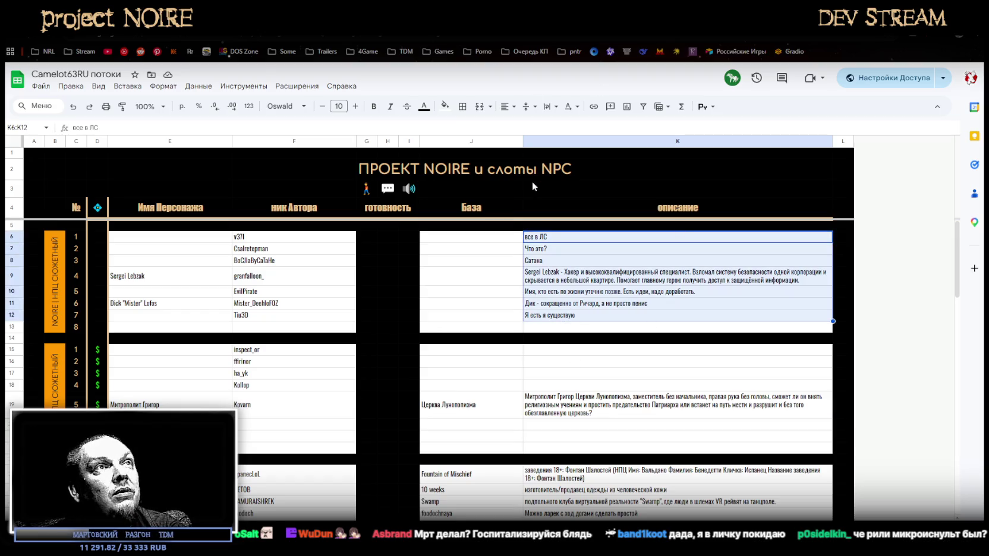
{"action": "left_click", "coordinate": [554, 241]}
{"action": "left_click", "coordinate": [557, 248]}
{"action": "left_click", "coordinate": [555, 262]}
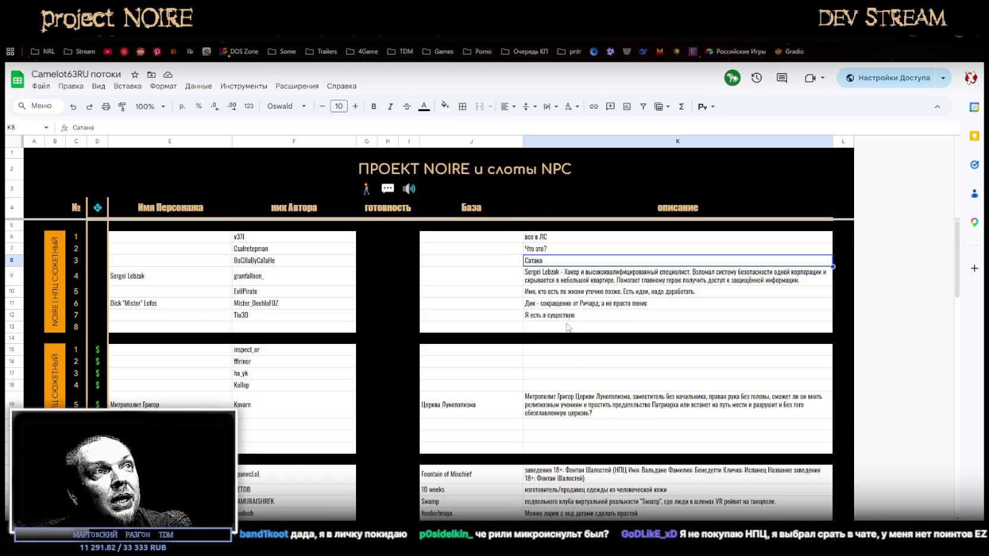
{"action": "left_click", "coordinate": [571, 316]}
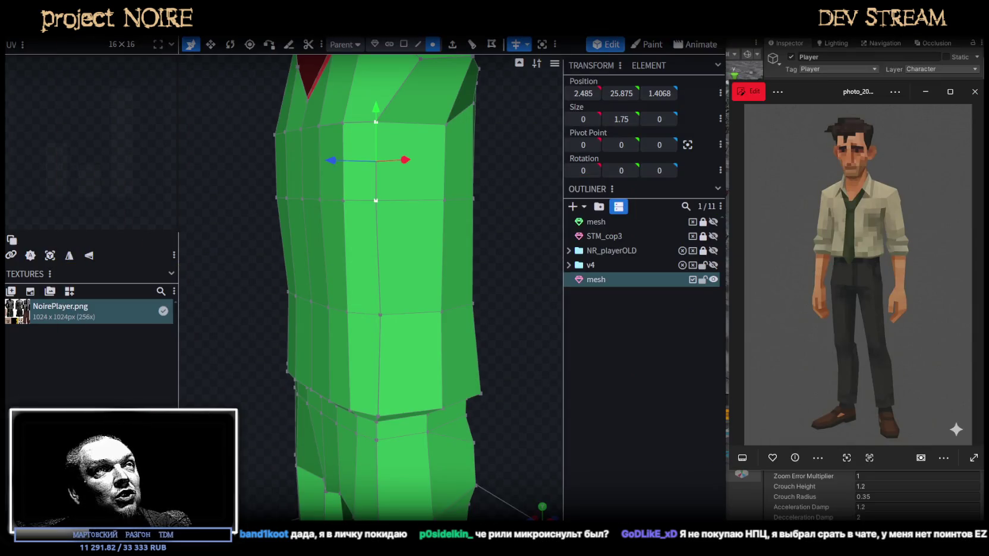
Shift a lower torso vertex sideways and push two side vertices out by 0.2
{"action": "mouse_move", "coordinate": [522, 377]}
{"action": "left_mouse_down"}
{"action": "mouse_move", "coordinate": [466, 332]}
{"action": "mouse_move", "coordinate": [512, 307]}
{"action": "left_mouse_up"}
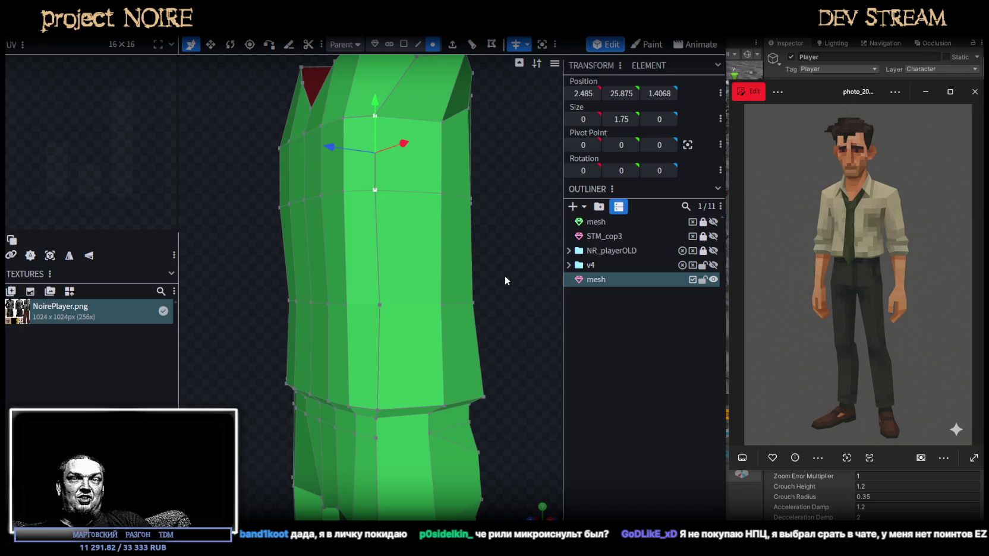
{"action": "mouse_move", "coordinate": [502, 280]}
{"action": "left_mouse_down"}
{"action": "mouse_move", "coordinate": [509, 291]}
{"action": "mouse_move", "coordinate": [503, 238]}
{"action": "mouse_move", "coordinate": [522, 246]}
{"action": "mouse_move", "coordinate": [476, 278]}
{"action": "mouse_move", "coordinate": [493, 280]}
{"action": "mouse_move", "coordinate": [499, 309]}
{"action": "mouse_move", "coordinate": [525, 335]}
{"action": "mouse_move", "coordinate": [529, 305]}
{"action": "mouse_move", "coordinate": [327, 261]}
{"action": "mouse_move", "coordinate": [319, 304]}
{"action": "mouse_move", "coordinate": [383, 358]}
{"action": "mouse_move", "coordinate": [427, 364]}
{"action": "left_mouse_up"}
{"action": "left_click", "coordinate": [330, 336]}
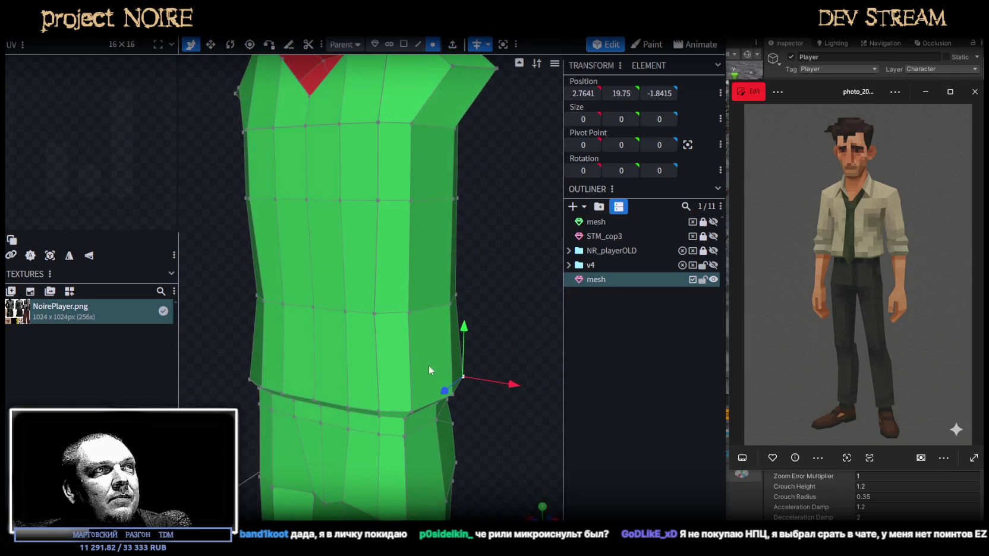
{"action": "left_click_drag", "start_coordinate": [523, 390], "coordinate": [516, 385]}
{"action": "mouse_move", "coordinate": [513, 441]}
{"action": "left_mouse_down"}
{"action": "mouse_move", "coordinate": [412, 328]}
{"action": "mouse_move", "coordinate": [378, 334]}
{"action": "mouse_move", "coordinate": [392, 354]}
{"action": "left_mouse_up"}
{"action": "left_click", "coordinate": [390, 339]}
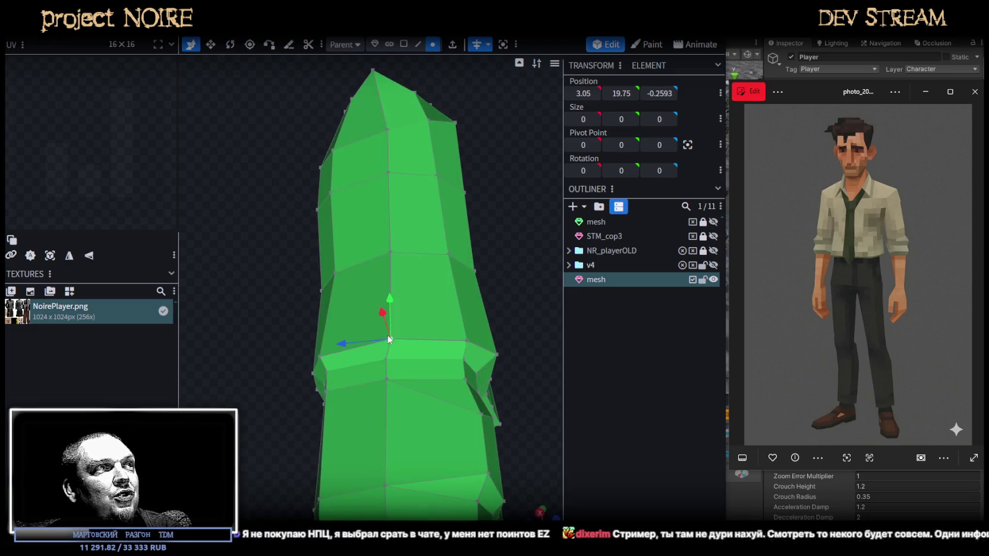
{"action": "left_click", "coordinate": [390, 254], "text": "shift"}
{"action": "left_click_drag", "start_coordinate": [340, 299], "coordinate": [331, 309]}
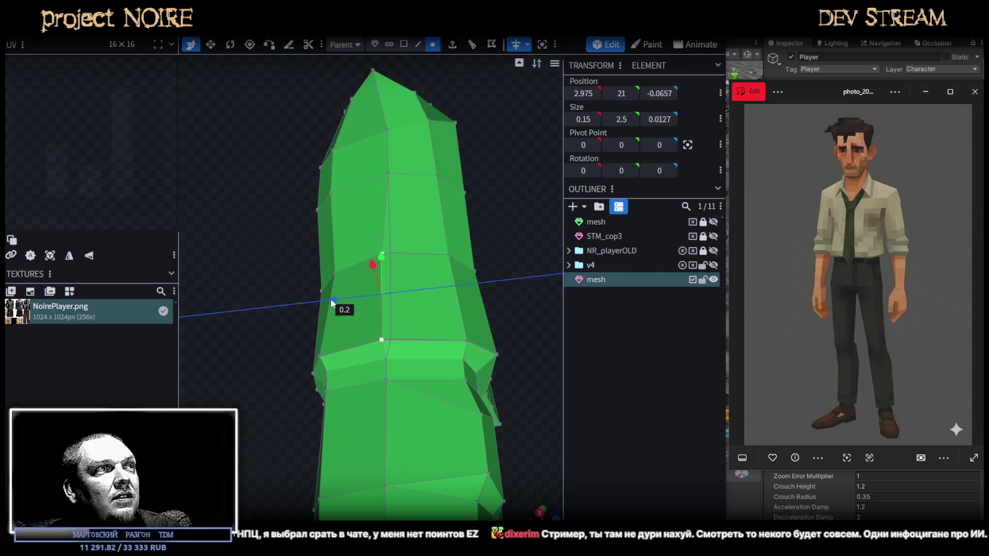
Lower a shoulder vertex and raise a torso-top vertex slightly
{"action": "left_click_drag", "start_coordinate": [247, 278], "coordinate": [273, 316]}
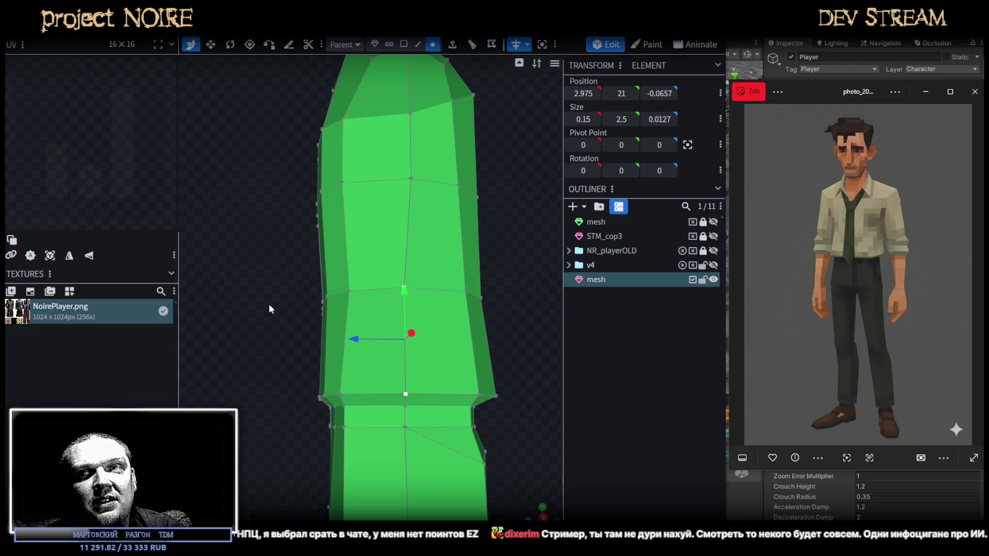
{"action": "mouse_move", "coordinate": [268, 299]}
{"action": "left_mouse_down"}
{"action": "mouse_move", "coordinate": [431, 178]}
{"action": "mouse_move", "coordinate": [366, 184]}
{"action": "mouse_move", "coordinate": [214, 334]}
{"action": "mouse_move", "coordinate": [410, 196]}
{"action": "left_mouse_up"}
{"action": "left_click", "coordinate": [426, 184]}
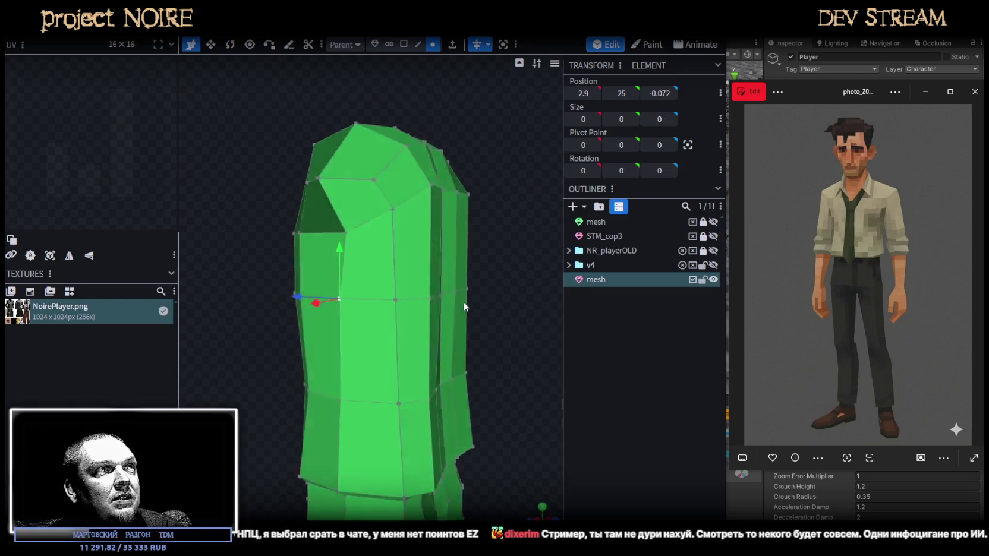
{"action": "left_click", "coordinate": [410, 194]}
{"action": "left_click_drag", "start_coordinate": [410, 156], "coordinate": [413, 169]}
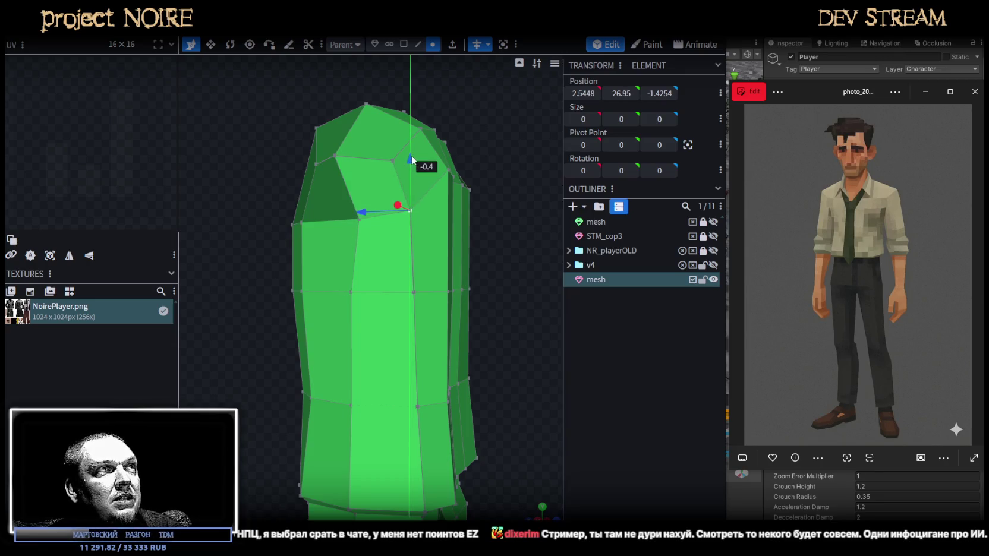
{"action": "left_click_drag", "start_coordinate": [496, 313], "coordinate": [541, 370]}
{"action": "left_click", "coordinate": [347, 229]}
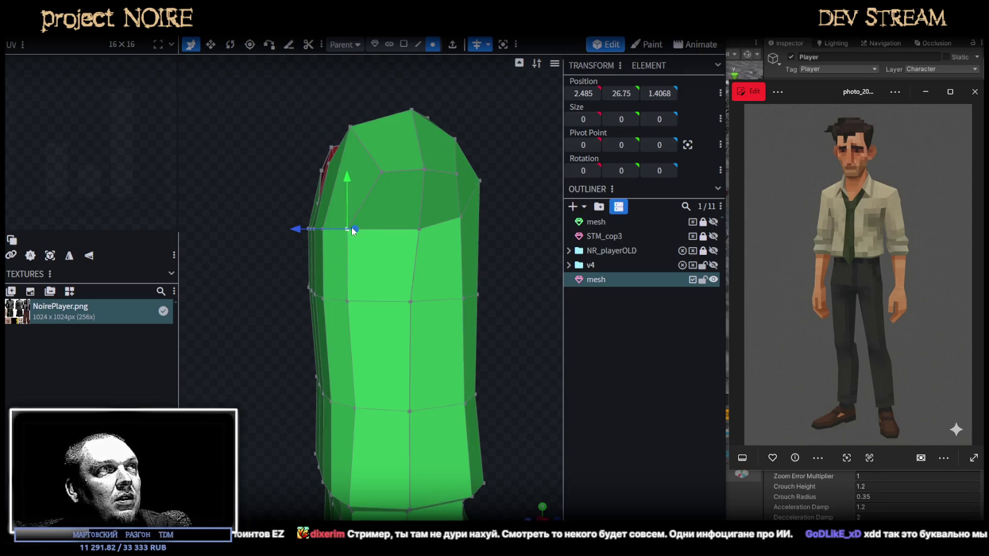
{"action": "left_click_drag", "start_coordinate": [346, 189], "coordinate": [354, 173]}
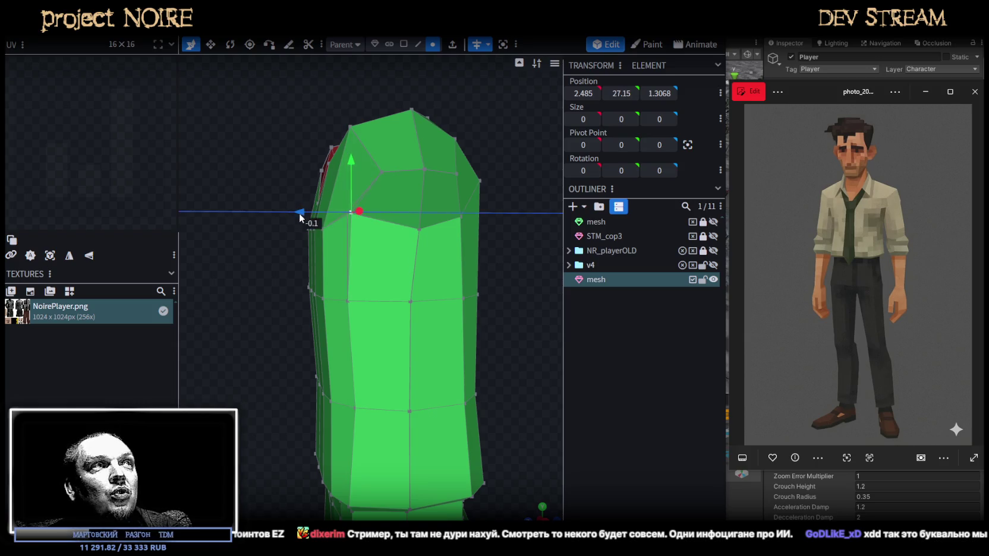
Move two top-ring vertices 0.3 in opposite directions
{"action": "left_click_drag", "start_coordinate": [554, 317], "coordinate": [445, 182]}
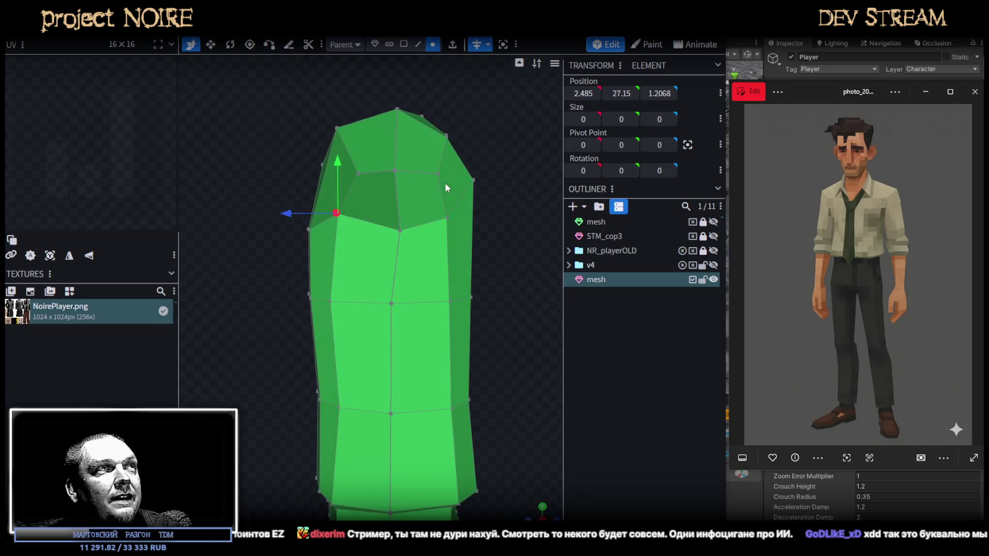
{"action": "left_click", "coordinate": [438, 174]}
{"action": "left_click_drag", "start_coordinate": [397, 174], "coordinate": [410, 174]}
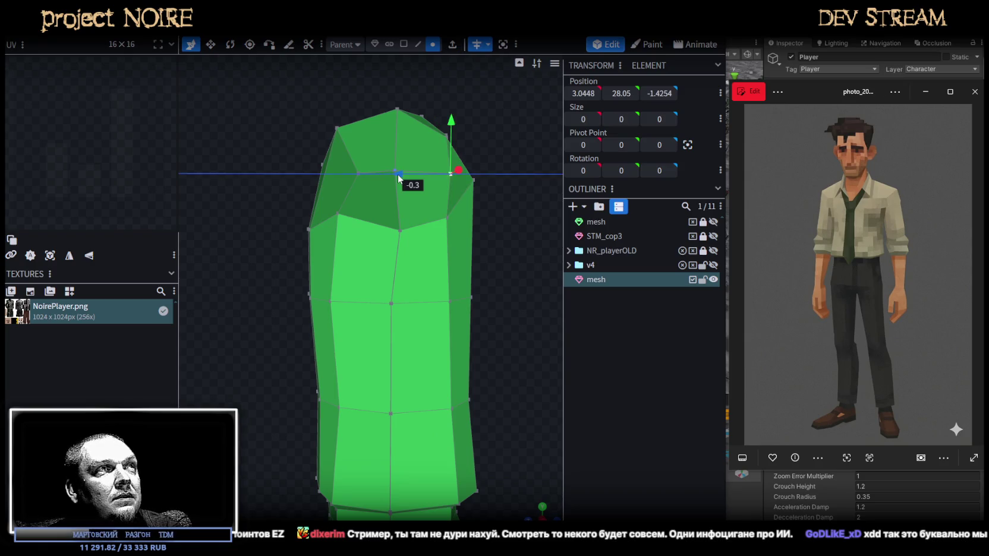
{"action": "left_click", "coordinate": [359, 174]}
{"action": "left_click_drag", "start_coordinate": [312, 173], "coordinate": [299, 173]}
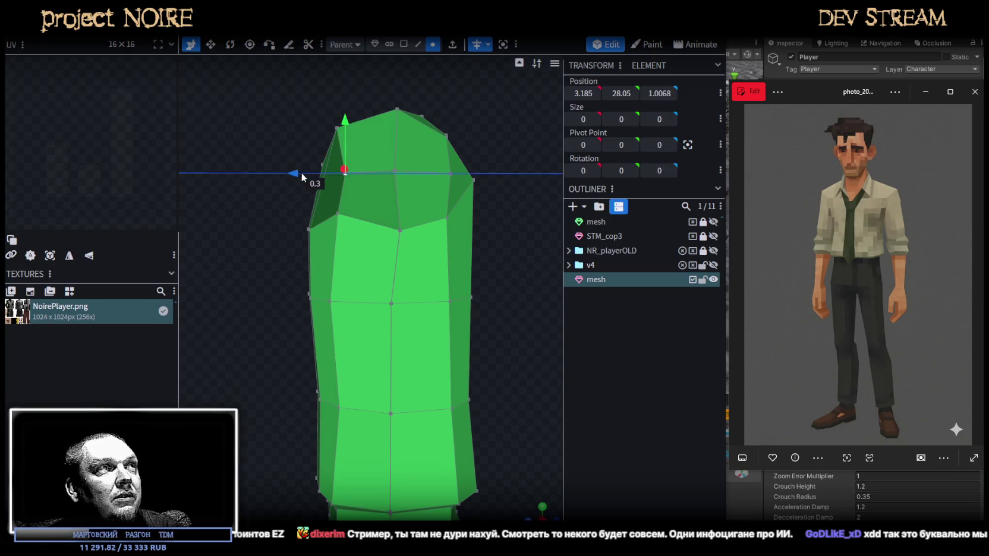
{"action": "left_click_drag", "start_coordinate": [560, 235], "coordinate": [328, 226]}
Undo the last change, then raise a V-neck collar vertex by 0.5
{"action": "key", "text": "ctrl+z"}
{"action": "left_click", "coordinate": [369, 237]}
{"action": "left_click_drag", "start_coordinate": [369, 237], "coordinate": [378, 258]}
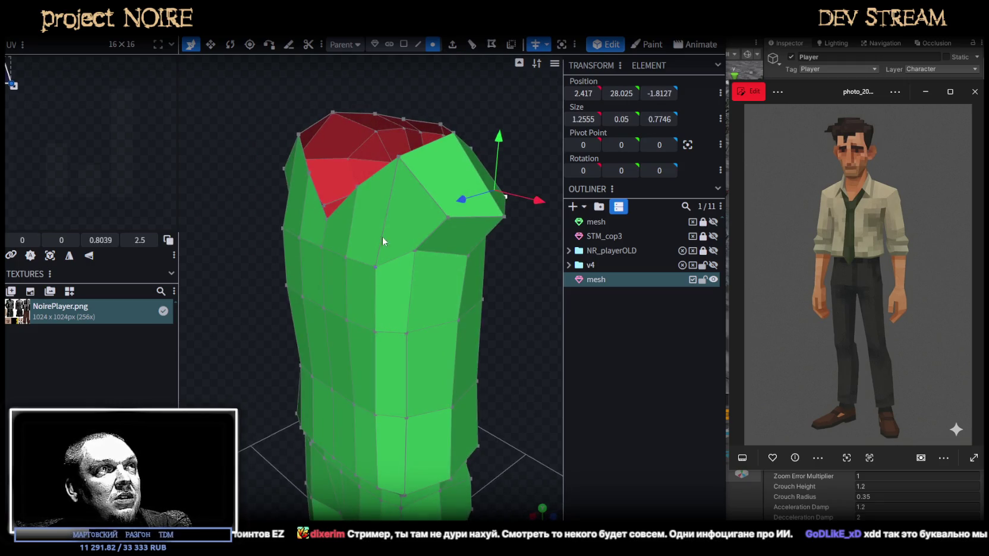
{"action": "left_click_drag", "start_coordinate": [510, 289], "coordinate": [507, 324]}
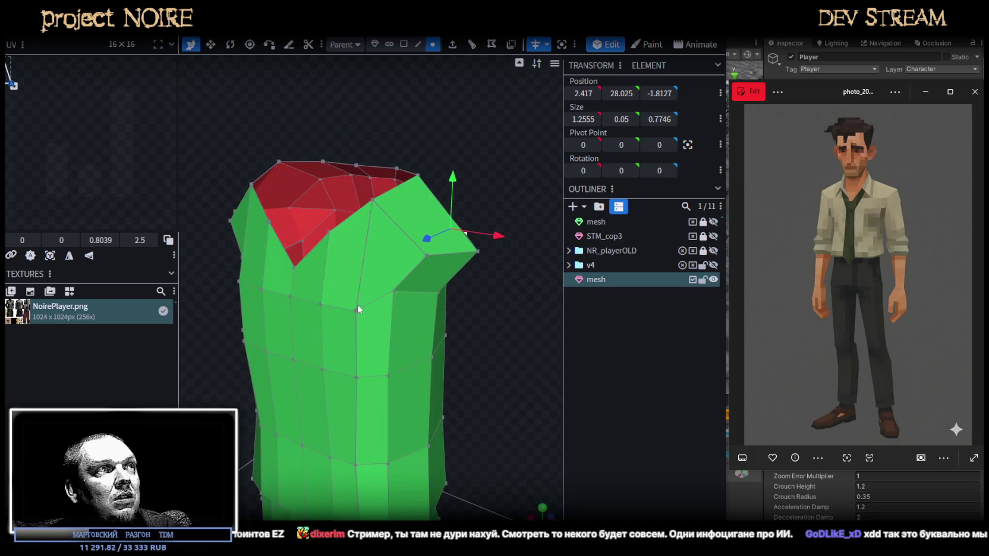
{"action": "left_click", "coordinate": [361, 303]}
{"action": "mouse_move", "coordinate": [381, 315]}
{"action": "left_mouse_down"}
{"action": "mouse_move", "coordinate": [541, 329]}
{"action": "mouse_move", "coordinate": [422, 237]}
{"action": "mouse_move", "coordinate": [449, 219]}
{"action": "mouse_move", "coordinate": [408, 205]}
{"action": "left_mouse_up"}
{"action": "left_click", "coordinate": [406, 288]}
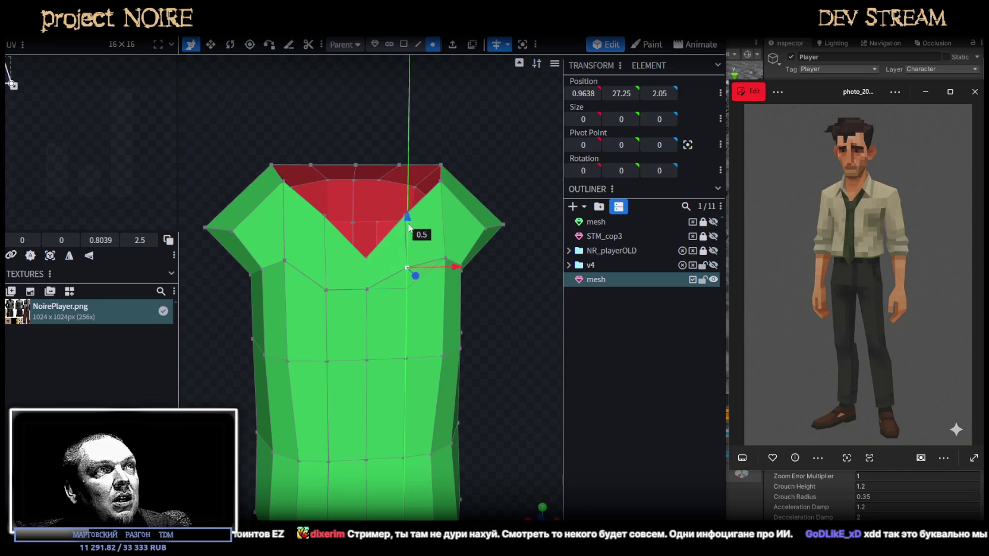
Merge the bottom V-neck vertices into a single point
{"action": "left_click", "coordinate": [366, 289]}
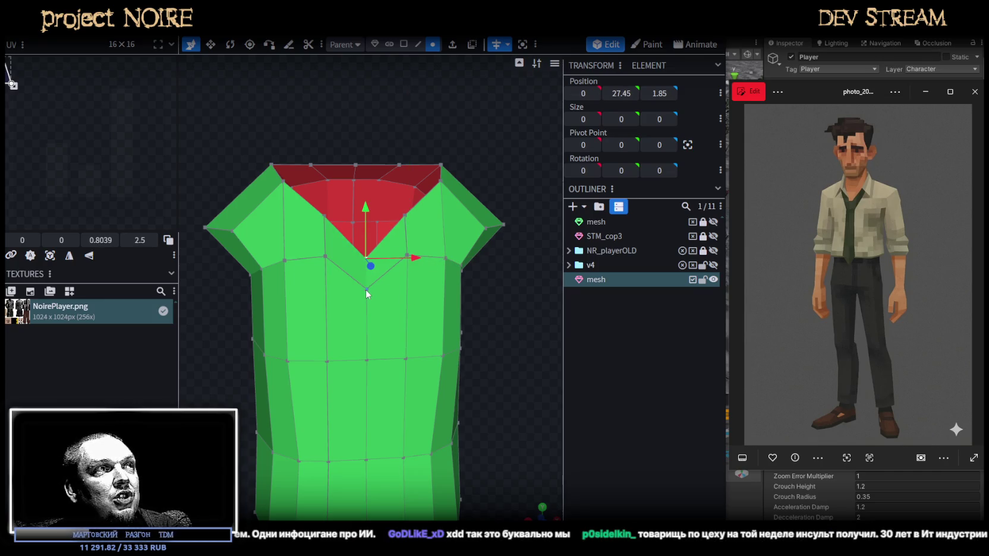
{"action": "right_click", "coordinate": [367, 291]}
{"action": "left_click", "coordinate": [513, 274]}
Inspect the triangular shoulder faces, clear the selection and reset to the front view
{"action": "mouse_move", "coordinate": [513, 276]}
{"action": "left_mouse_down"}
{"action": "mouse_move", "coordinate": [400, 306]}
{"action": "mouse_move", "coordinate": [429, 315]}
{"action": "mouse_move", "coordinate": [451, 293]}
{"action": "mouse_move", "coordinate": [400, 274]}
{"action": "left_mouse_up"}
{"action": "left_click", "coordinate": [400, 275]}
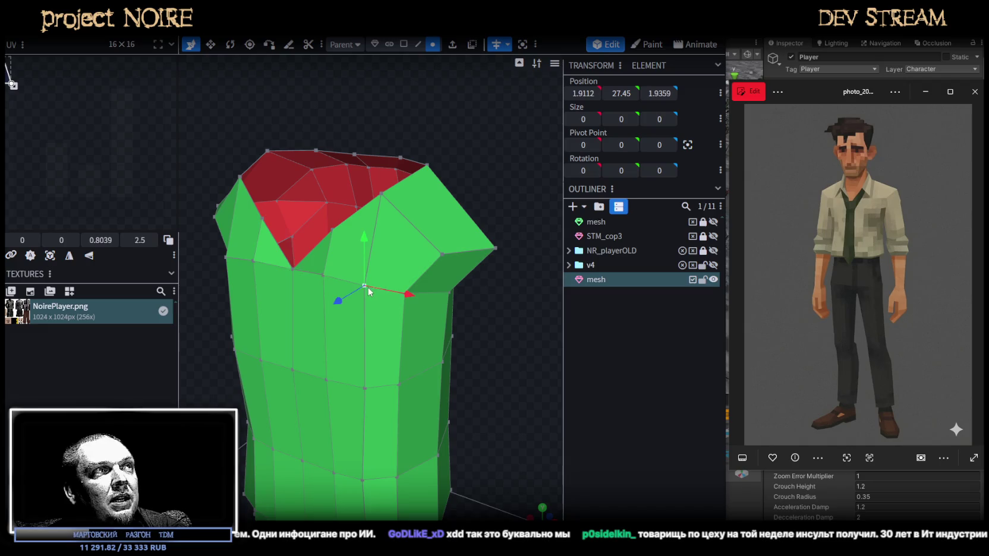
{"action": "left_click", "coordinate": [452, 245]}
{"action": "mouse_move", "coordinate": [463, 278]}
{"action": "left_mouse_down"}
{"action": "mouse_move", "coordinate": [491, 311]}
{"action": "mouse_move", "coordinate": [410, 85]}
{"action": "left_mouse_up"}
{"action": "left_click", "coordinate": [407, 43]}
{"action": "left_click", "coordinate": [414, 252]}
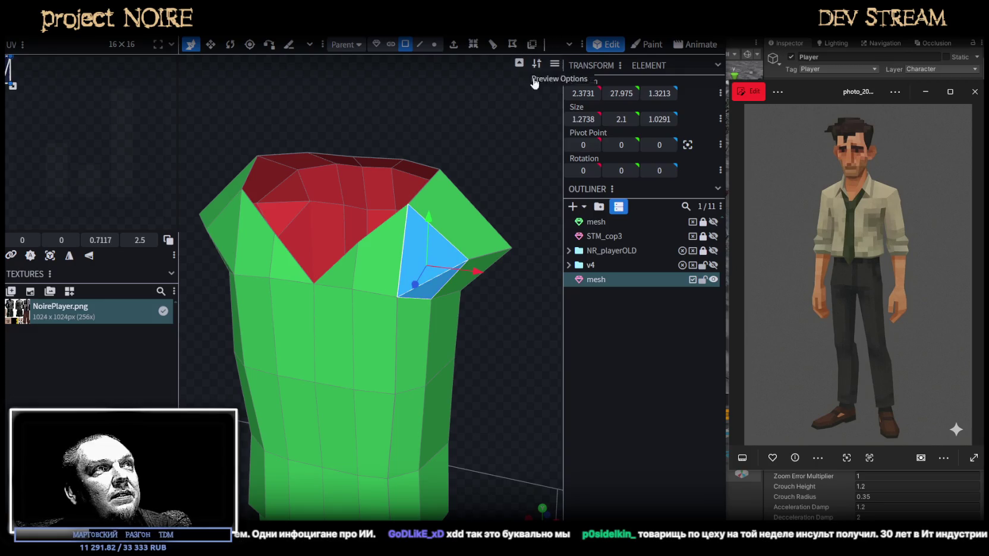
{"action": "left_click", "coordinate": [613, 403]}
{"action": "left_click_drag", "start_coordinate": [523, 380], "coordinate": [415, 351]}
{"action": "key", "text": "KP_1"}
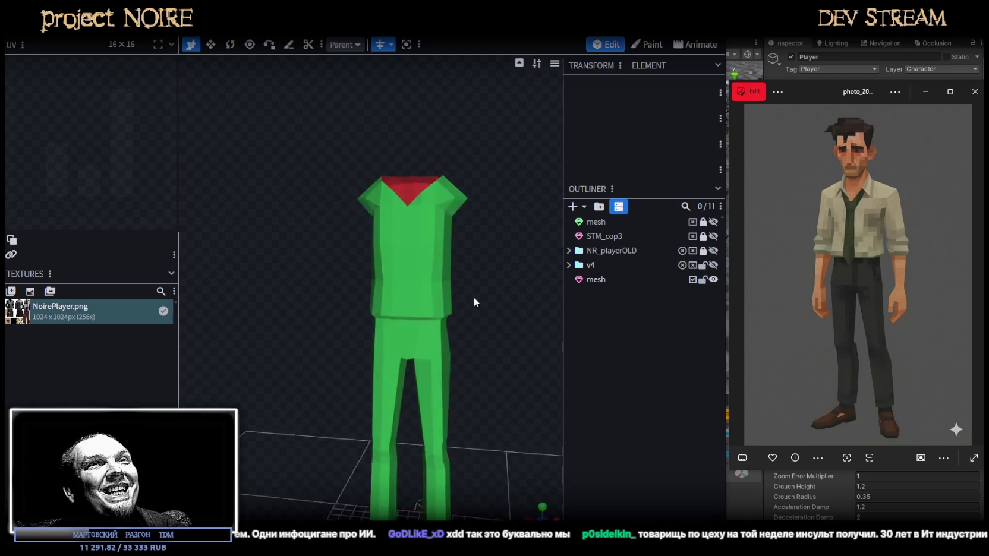
Orbit around the selected character mesh, close the reference photo, and bring Unity's snowy scene forward
{"action": "scroll", "coordinate": [451, 291], "scroll_direction": "up", "scroll_amount": 3}
{"action": "left_click", "coordinate": [442, 310]}
{"action": "left_click_drag", "start_coordinate": [442, 309], "coordinate": [491, 329]}
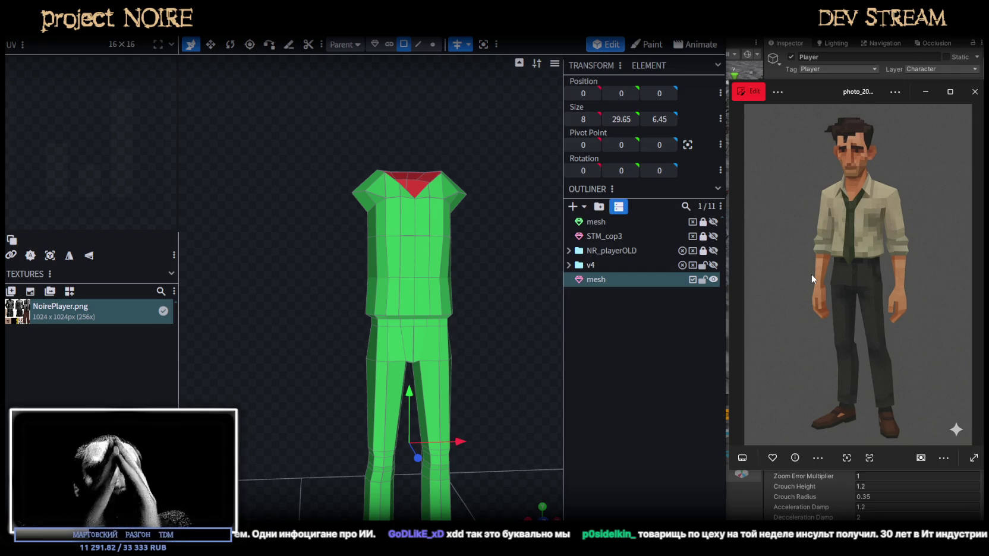
{"action": "mouse_move", "coordinate": [535, 339]}
{"action": "left_mouse_down"}
{"action": "mouse_move", "coordinate": [433, 369]}
{"action": "mouse_move", "coordinate": [467, 359]}
{"action": "left_mouse_up"}
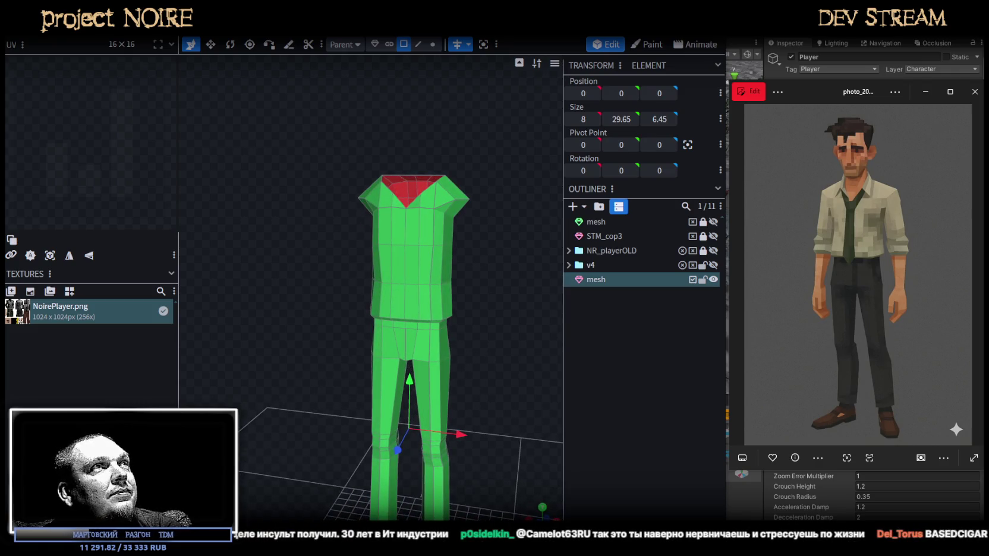
{"action": "left_click", "coordinate": [746, 166]}
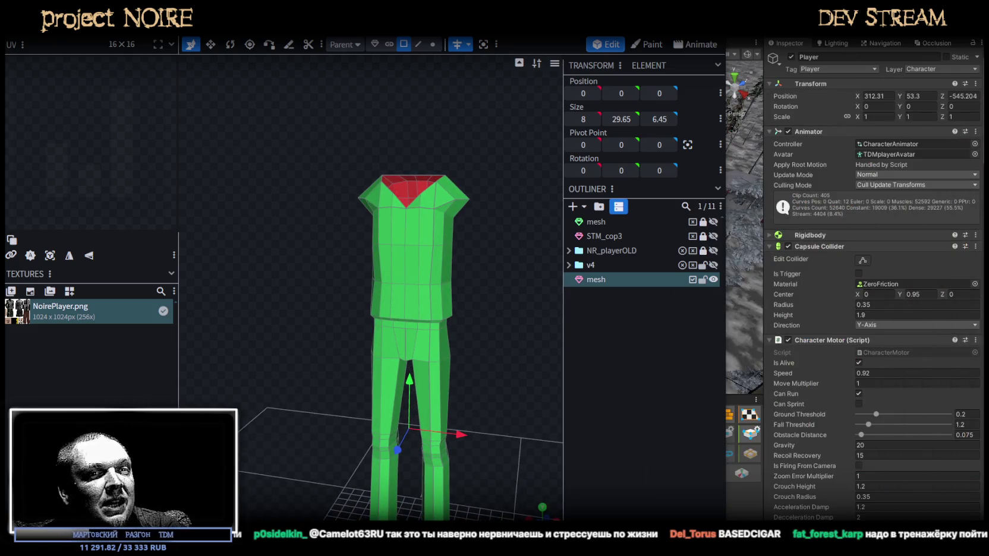
{"action": "key", "text": "alt+Tab"}
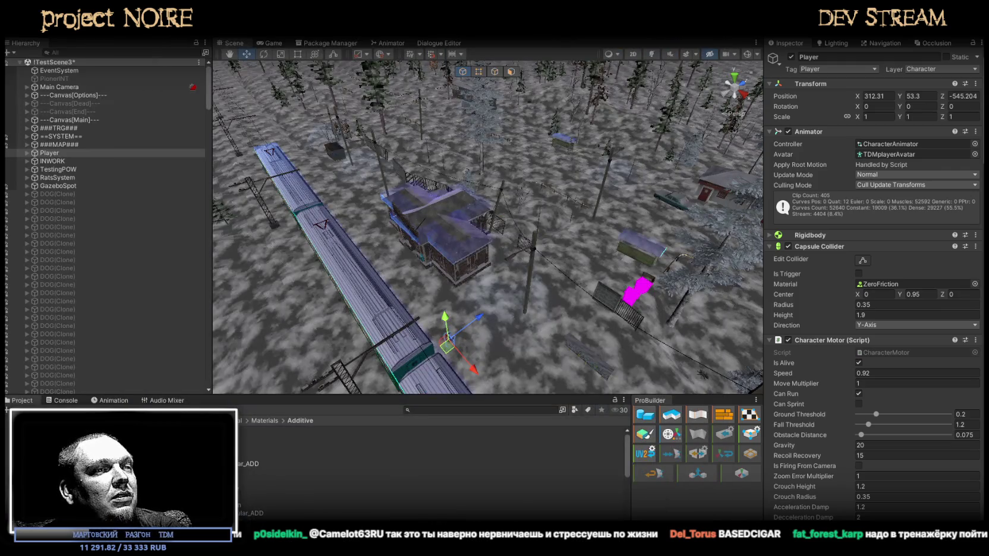
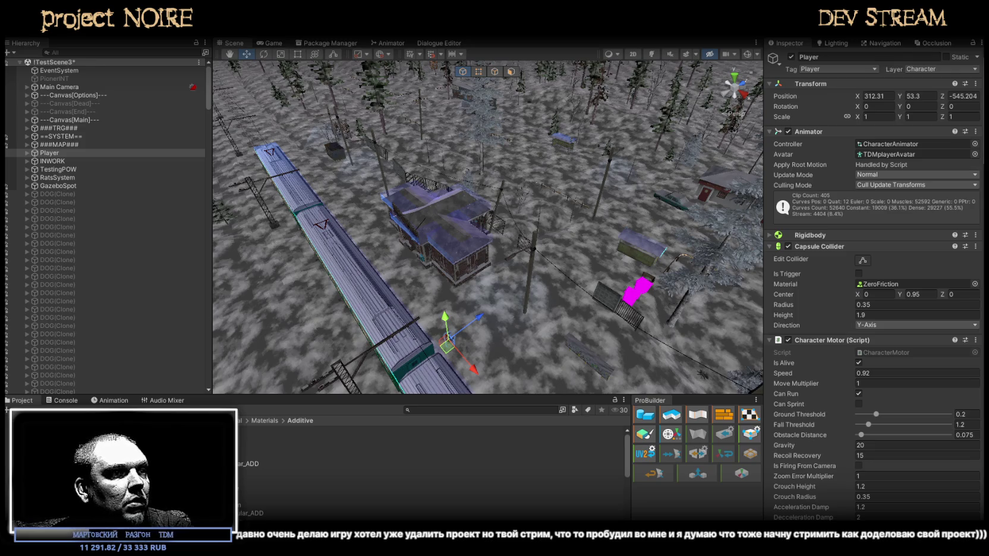
Switch from Unity to Blockbench and frame the green player character in the viewport
{"action": "key", "text": "alt+Tab"}
{"action": "scroll", "coordinate": [584, 276], "scroll_direction": "up", "scroll_amount": 2}
{"action": "left_click_drag", "start_coordinate": [583, 276], "coordinate": [633, 308]}
{"action": "scroll", "coordinate": [630, 294], "scroll_direction": "up", "scroll_amount": 3}
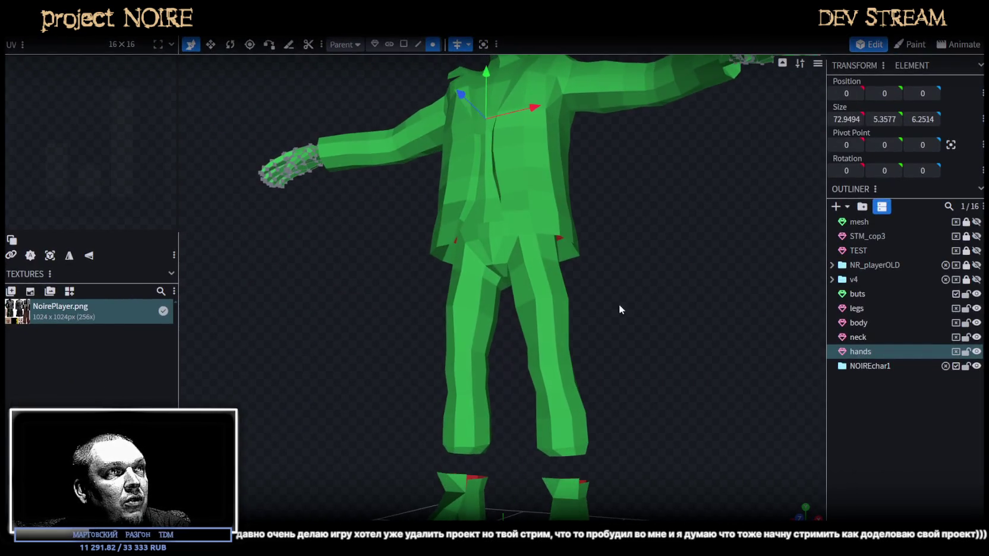
Select the legs mesh and orbit the view in on the legs
{"action": "left_click", "coordinate": [547, 333]}
{"action": "right_click_drag", "start_coordinate": [575, 311], "coordinate": [606, 365]}
{"action": "scroll", "coordinate": [607, 366], "scroll_direction": "down", "scroll_amount": 3}
{"action": "mouse_move", "coordinate": [606, 366]}
{"action": "left_mouse_down"}
{"action": "mouse_move", "coordinate": [541, 385]}
{"action": "mouse_move", "coordinate": [561, 348]}
{"action": "mouse_move", "coordinate": [591, 332]}
{"action": "mouse_move", "coordinate": [633, 357]}
{"action": "left_mouse_up"}
{"action": "scroll", "coordinate": [567, 317], "scroll_direction": "up", "scroll_amount": 4}
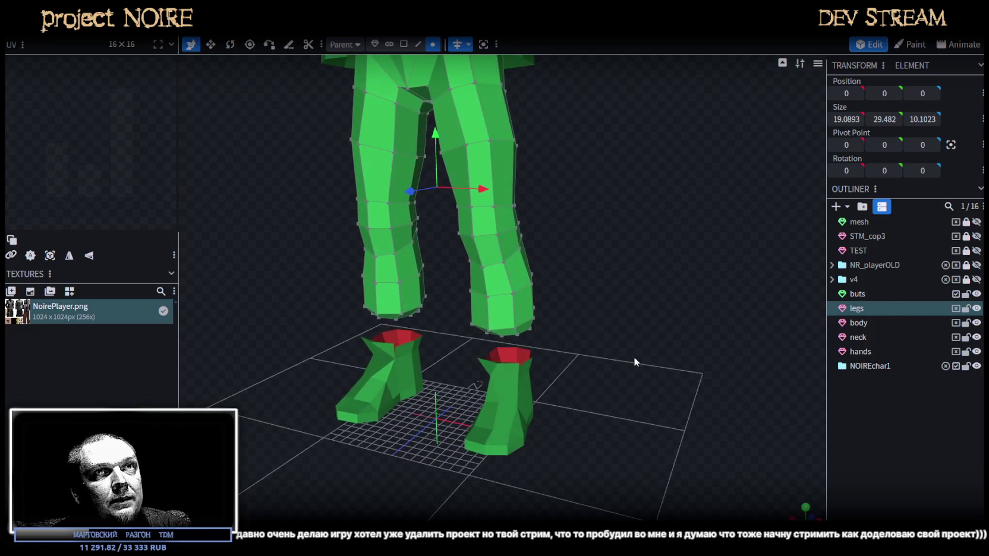
Give the buts-through-hands meshes a pink marker colour and show the model textured
{"action": "left_click", "coordinate": [860, 293]}
{"action": "left_click", "coordinate": [860, 351], "text": "shift"}
{"action": "right_click", "coordinate": [859, 338]}
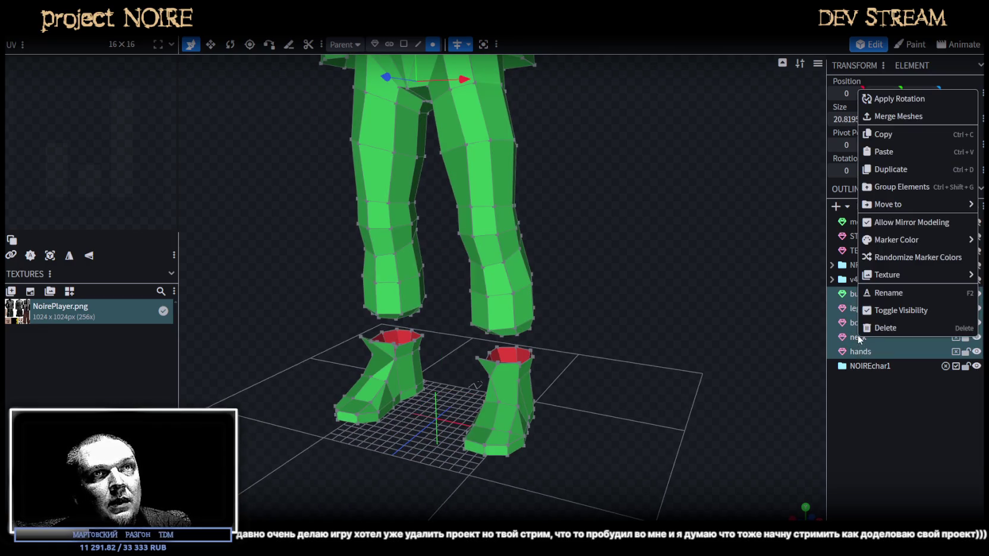
{"action": "mouse_move", "coordinate": [896, 240]}
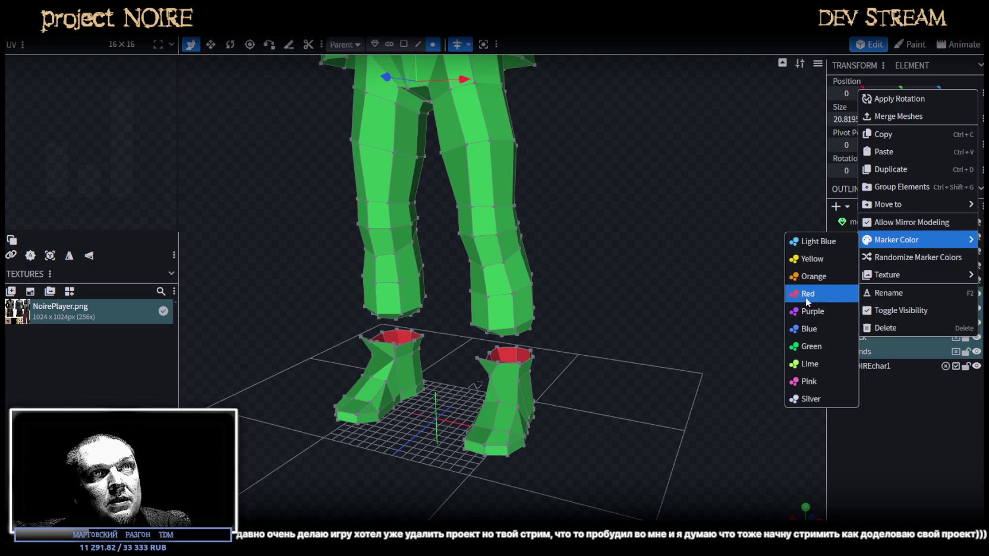
{"action": "left_click", "coordinate": [818, 390]}
{"action": "mouse_move", "coordinate": [609, 350]}
{"action": "left_mouse_down"}
{"action": "mouse_move", "coordinate": [606, 334]}
{"action": "mouse_move", "coordinate": [580, 351]}
{"action": "mouse_move", "coordinate": [602, 333]}
{"action": "mouse_move", "coordinate": [599, 352]}
{"action": "left_mouse_up"}
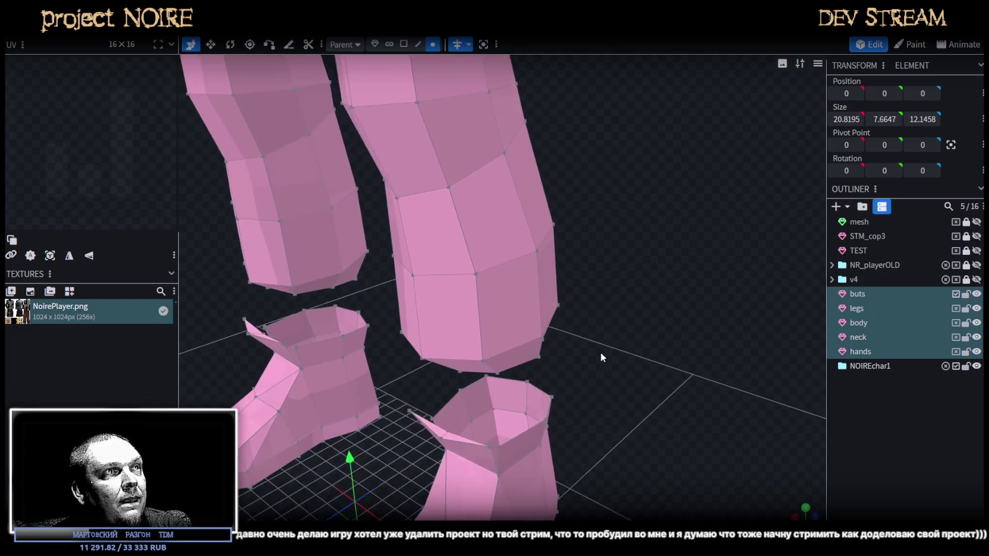
{"action": "key", "text": "z"}
{"action": "key", "text": "z"}
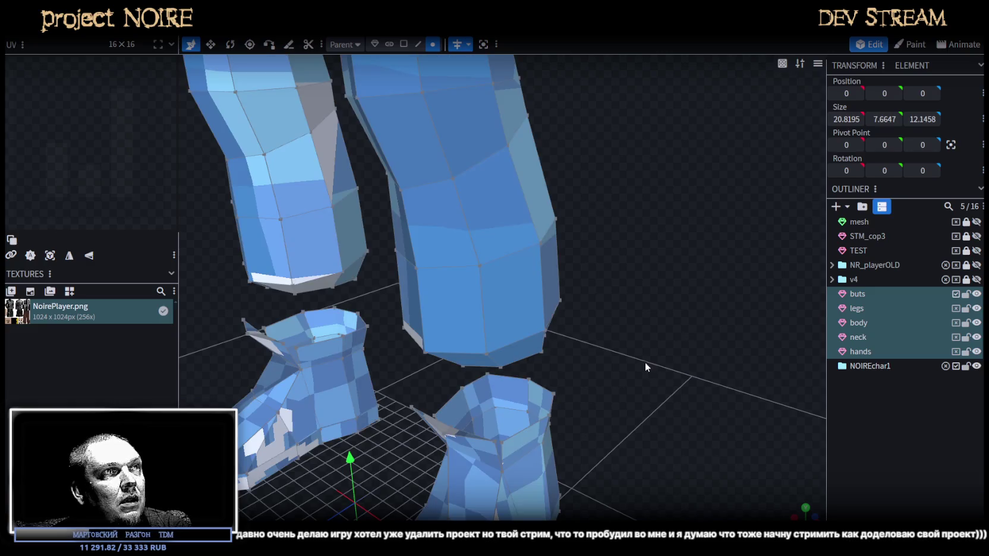
{"action": "mouse_move", "coordinate": [640, 369]}
{"action": "left_mouse_down"}
{"action": "mouse_move", "coordinate": [646, 341]}
{"action": "mouse_move", "coordinate": [572, 378]}
{"action": "mouse_move", "coordinate": [621, 360]}
{"action": "mouse_move", "coordinate": [677, 359]}
{"action": "mouse_move", "coordinate": [608, 334]}
{"action": "mouse_move", "coordinate": [626, 362]}
{"action": "mouse_move", "coordinate": [570, 350]}
{"action": "mouse_move", "coordinate": [567, 335]}
{"action": "mouse_move", "coordinate": [577, 343]}
{"action": "left_mouse_up"}
In edge mode, select the full top rim loop of the right boot
{"action": "left_click", "coordinate": [418, 45]}
{"action": "left_click", "coordinate": [435, 316]}
{"action": "left_click", "coordinate": [509, 319]}
{"action": "double_click", "coordinate": [509, 319]}
{"action": "left_click_drag", "start_coordinate": [551, 331], "coordinate": [657, 339]}
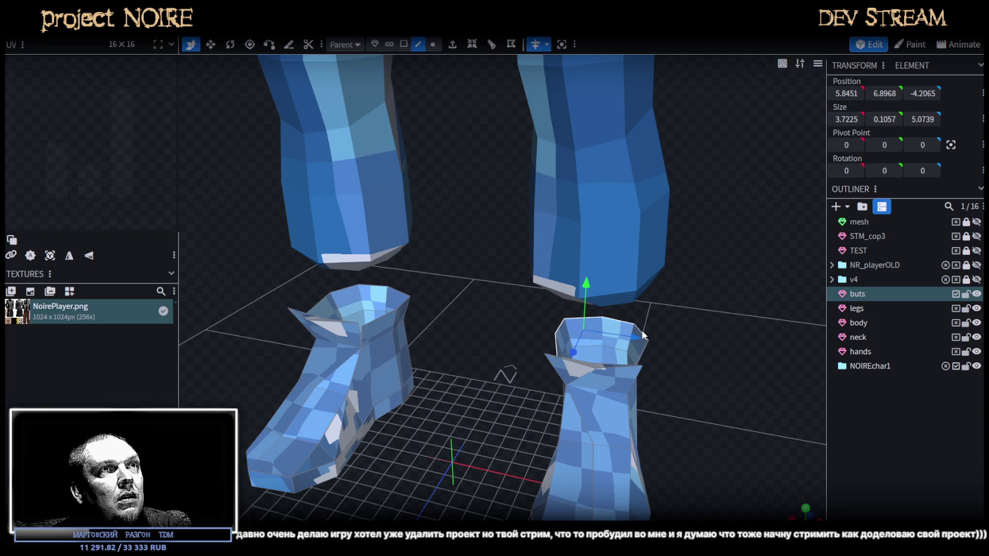
{"action": "mouse_move", "coordinate": [642, 337]}
{"action": "left_mouse_down"}
{"action": "mouse_move", "coordinate": [701, 344]}
{"action": "mouse_move", "coordinate": [661, 332]}
{"action": "left_mouse_up"}
{"action": "left_click", "coordinate": [656, 349], "text": "shift"}
Scale the boot's top rim outward, then switch to marker-colour shading
{"action": "key", "text": "s"}
{"action": "left_click_drag", "start_coordinate": [711, 332], "coordinate": [708, 330]}
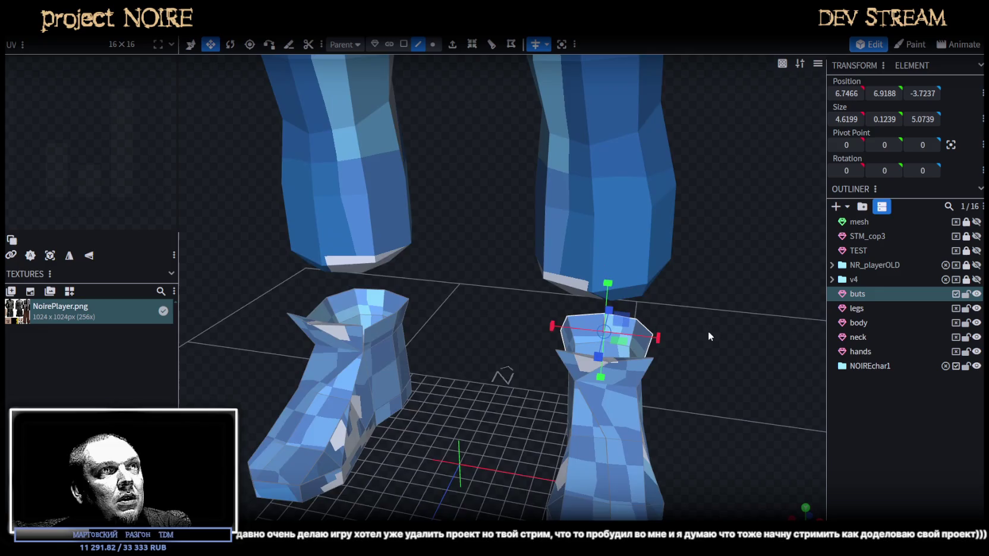
{"action": "mouse_move", "coordinate": [630, 353]}
{"action": "left_mouse_down"}
{"action": "mouse_move", "coordinate": [625, 360]}
{"action": "mouse_move", "coordinate": [691, 374]}
{"action": "mouse_move", "coordinate": [594, 273]}
{"action": "mouse_move", "coordinate": [613, 272]}
{"action": "mouse_move", "coordinate": [628, 297]}
{"action": "mouse_move", "coordinate": [601, 273]}
{"action": "mouse_move", "coordinate": [629, 281]}
{"action": "mouse_move", "coordinate": [650, 309]}
{"action": "mouse_move", "coordinate": [572, 261]}
{"action": "left_mouse_up"}
{"action": "key", "text": "v"}
{"action": "key", "text": "z"}
{"action": "mouse_move", "coordinate": [643, 292]}
{"action": "left_mouse_down"}
{"action": "mouse_move", "coordinate": [714, 293]}
{"action": "mouse_move", "coordinate": [729, 311]}
{"action": "mouse_move", "coordinate": [630, 315]}
{"action": "mouse_move", "coordinate": [621, 342]}
{"action": "mouse_move", "coordinate": [540, 324]}
{"action": "mouse_move", "coordinate": [620, 286]}
{"action": "mouse_move", "coordinate": [635, 297]}
{"action": "mouse_move", "coordinate": [580, 291]}
{"action": "mouse_move", "coordinate": [647, 285]}
{"action": "left_mouse_up"}
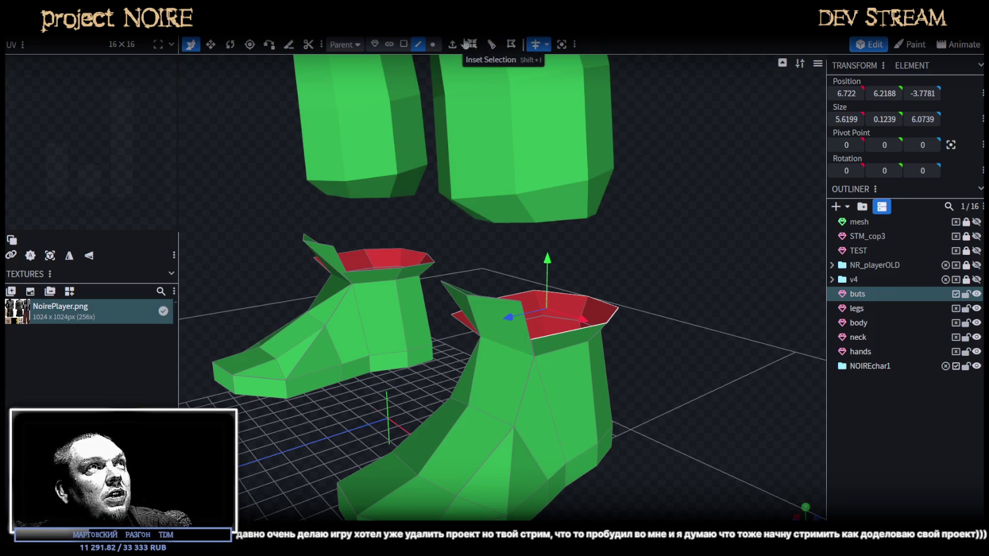
Move two rim vertices -0.5 on Z, up 0.4, then forward 0.2
{"action": "left_click", "coordinate": [433, 44]}
{"action": "scroll", "coordinate": [443, 327], "scroll_direction": "up", "scroll_amount": 2}
{"action": "left_click", "coordinate": [433, 322]}
{"action": "left_click", "coordinate": [544, 359], "text": "shift"}
{"action": "mouse_move", "coordinate": [543, 361]}
{"action": "left_mouse_down"}
{"action": "mouse_move", "coordinate": [718, 361]}
{"action": "mouse_move", "coordinate": [398, 359]}
{"action": "left_mouse_up"}
{"action": "mouse_move", "coordinate": [340, 377]}
{"action": "left_mouse_down"}
{"action": "mouse_move", "coordinate": [632, 286]}
{"action": "mouse_move", "coordinate": [641, 293]}
{"action": "mouse_move", "coordinate": [621, 296]}
{"action": "left_mouse_up"}
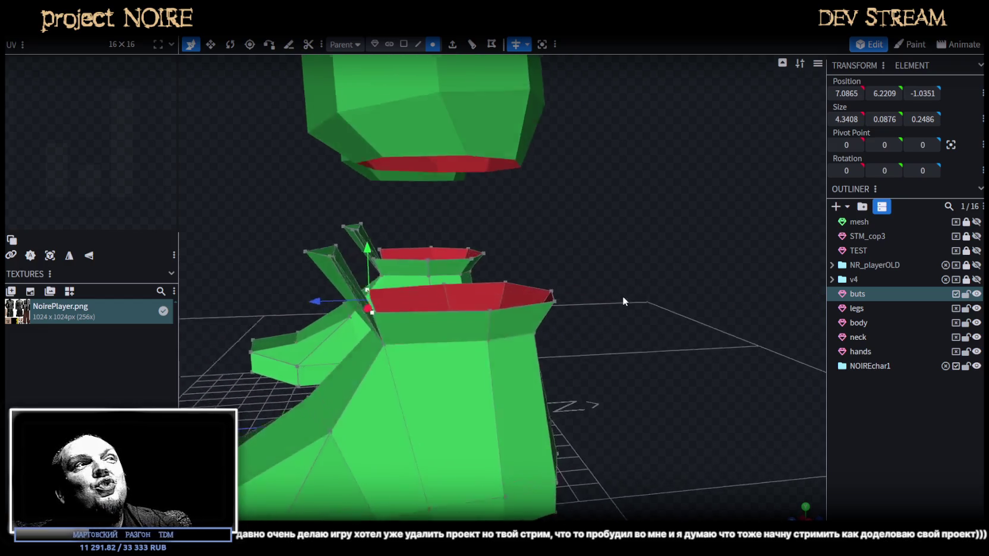
{"action": "mouse_move", "coordinate": [384, 256]}
{"action": "left_mouse_down"}
{"action": "mouse_move", "coordinate": [377, 246]}
{"action": "mouse_move", "coordinate": [609, 309]}
{"action": "mouse_move", "coordinate": [462, 327]}
{"action": "left_mouse_up"}
{"action": "mouse_move", "coordinate": [353, 360]}
{"action": "left_mouse_down"}
{"action": "mouse_move", "coordinate": [334, 361]}
{"action": "mouse_move", "coordinate": [342, 361]}
{"action": "left_mouse_up"}
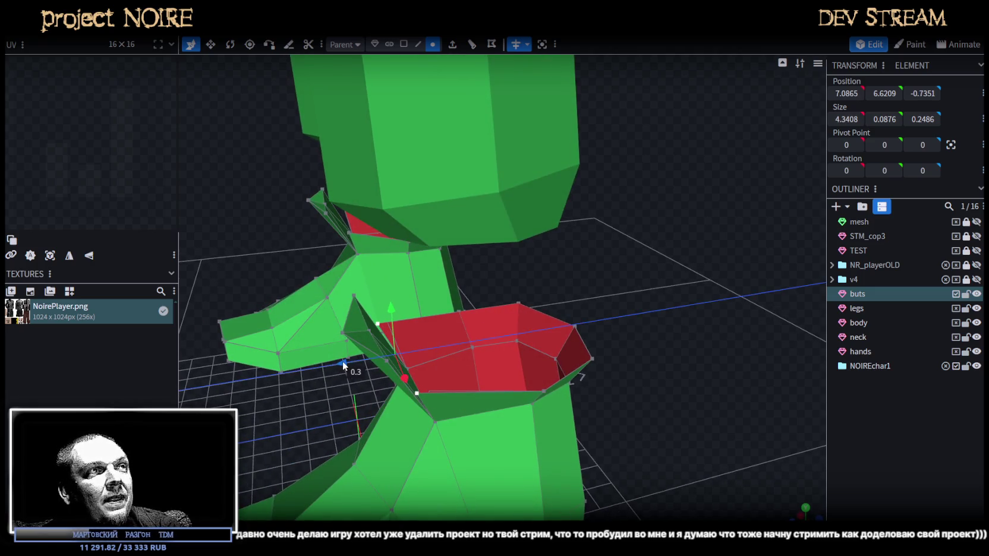
{"action": "left_click_drag", "start_coordinate": [485, 343], "coordinate": [682, 306]}
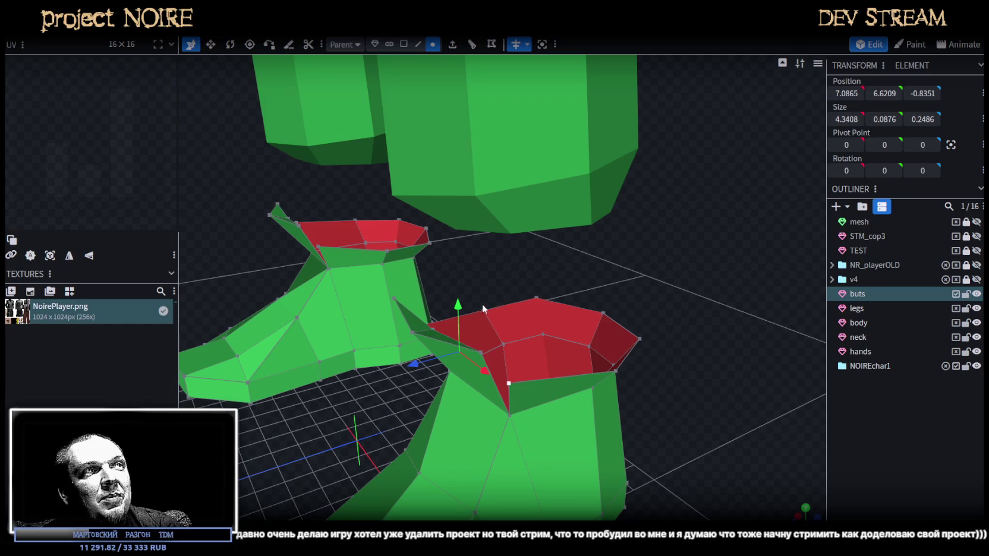
Raise the rim's top and right vertices by 0.4 and inspect both boots
{"action": "left_click", "coordinate": [536, 297]}
{"action": "left_click", "coordinate": [639, 339], "text": "shift"}
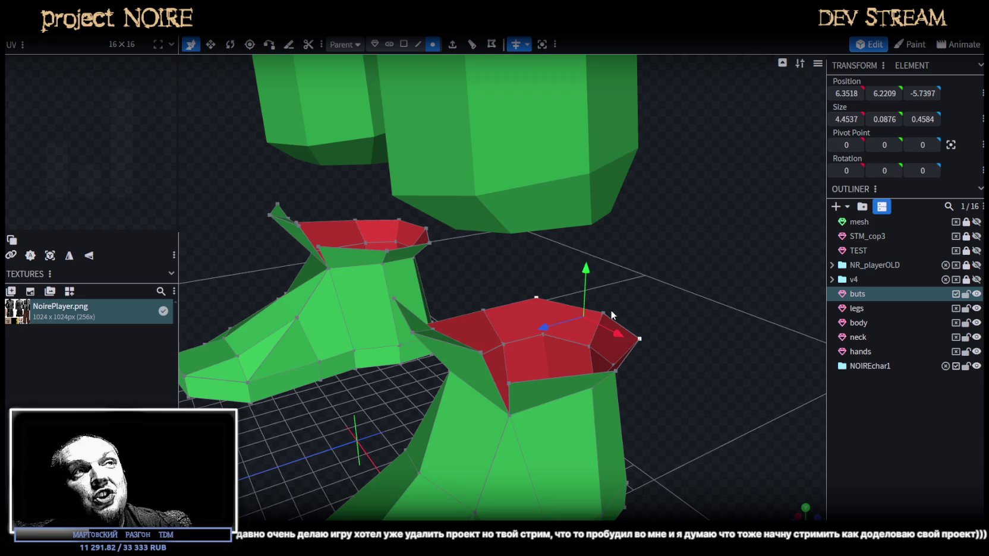
{"action": "left_click_drag", "start_coordinate": [668, 320], "coordinate": [666, 297]}
{"action": "left_click_drag", "start_coordinate": [569, 240], "coordinate": [573, 224]}
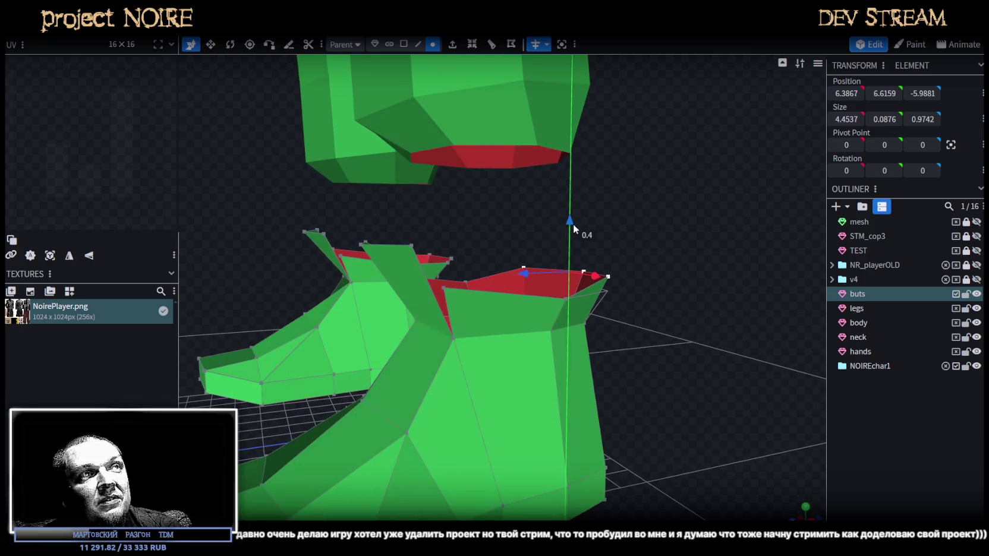
{"action": "left_click_drag", "start_coordinate": [639, 253], "coordinate": [682, 294]}
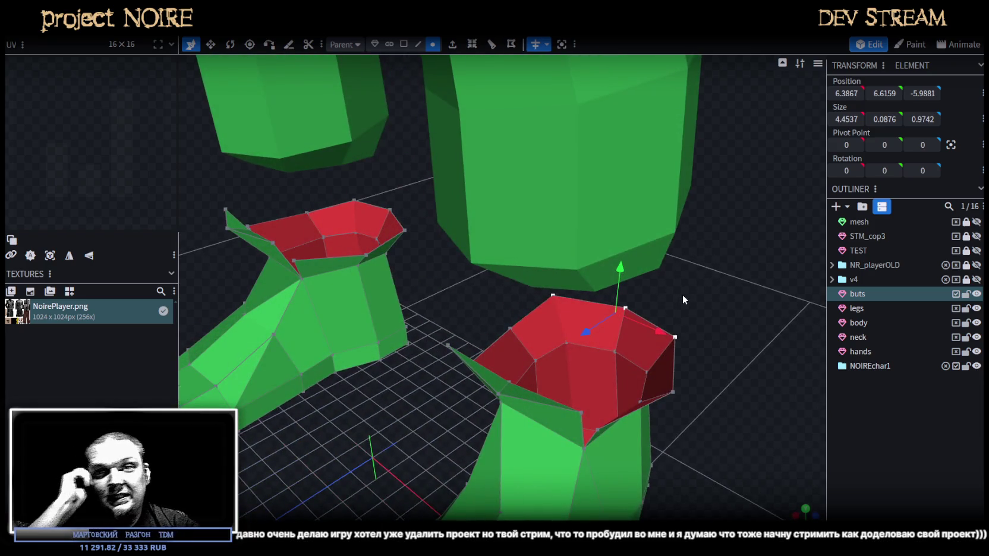
{"action": "mouse_move", "coordinate": [683, 297]}
{"action": "left_mouse_down"}
{"action": "mouse_move", "coordinate": [756, 312]}
{"action": "mouse_move", "coordinate": [647, 276]}
{"action": "left_mouse_up"}
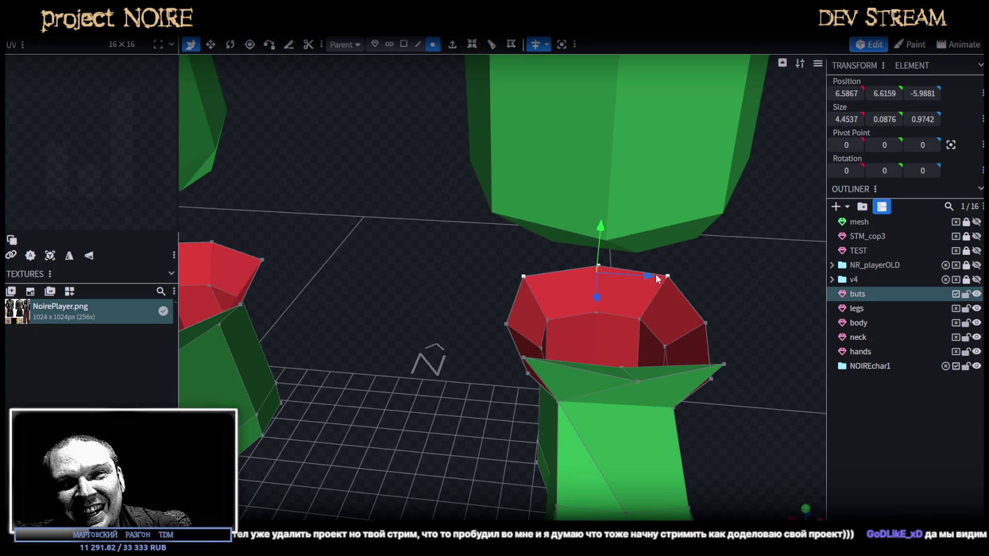
{"action": "mouse_move", "coordinate": [666, 293]}
{"action": "left_mouse_down"}
{"action": "mouse_move", "coordinate": [724, 308]}
{"action": "mouse_move", "coordinate": [722, 298]}
{"action": "left_mouse_up"}
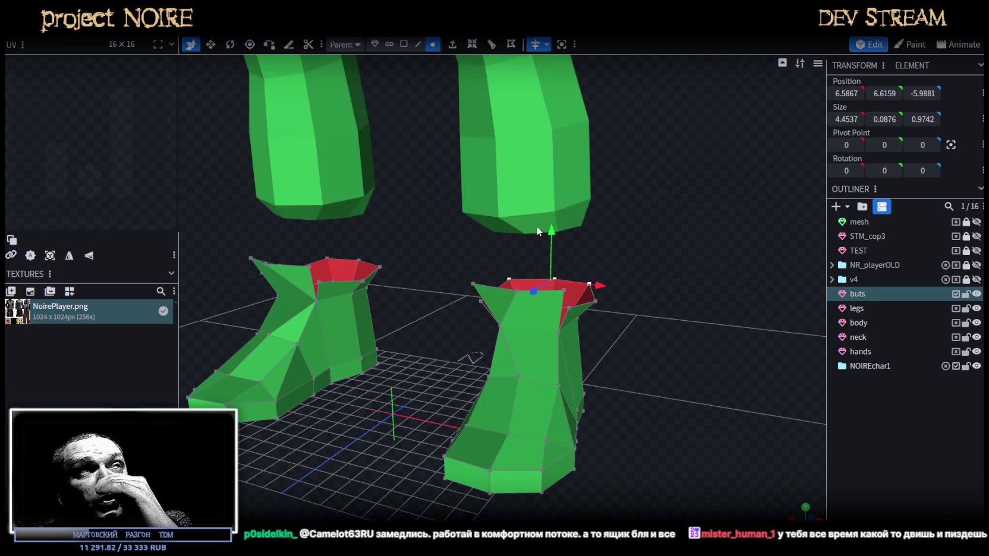
Nudge one right-boot rim vertex back 0.1 along Z, then position the Telegram window
{"action": "scroll", "coordinate": [571, 331], "scroll_direction": "up", "scroll_amount": 5}
{"action": "left_click_drag", "start_coordinate": [578, 339], "coordinate": [577, 300]}
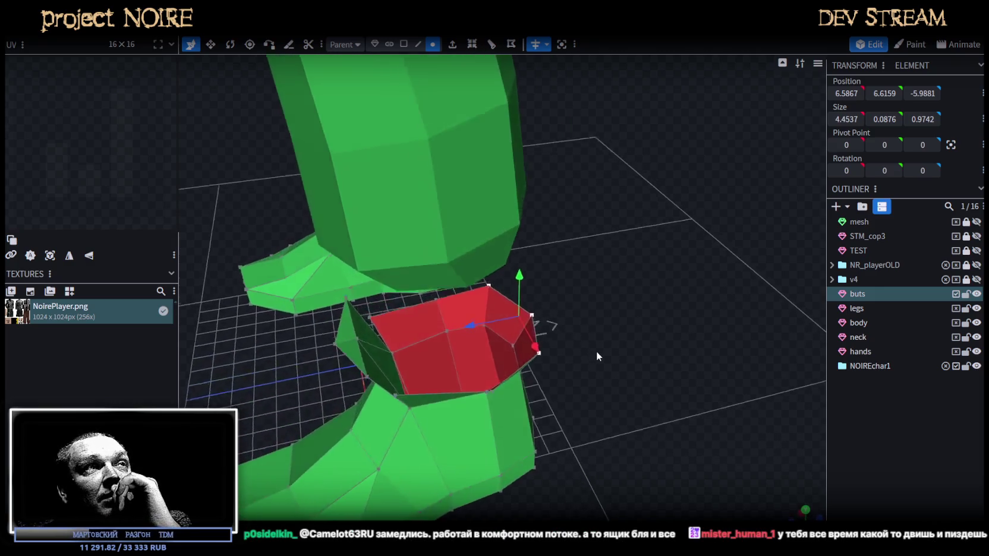
{"action": "left_click", "coordinate": [537, 303]}
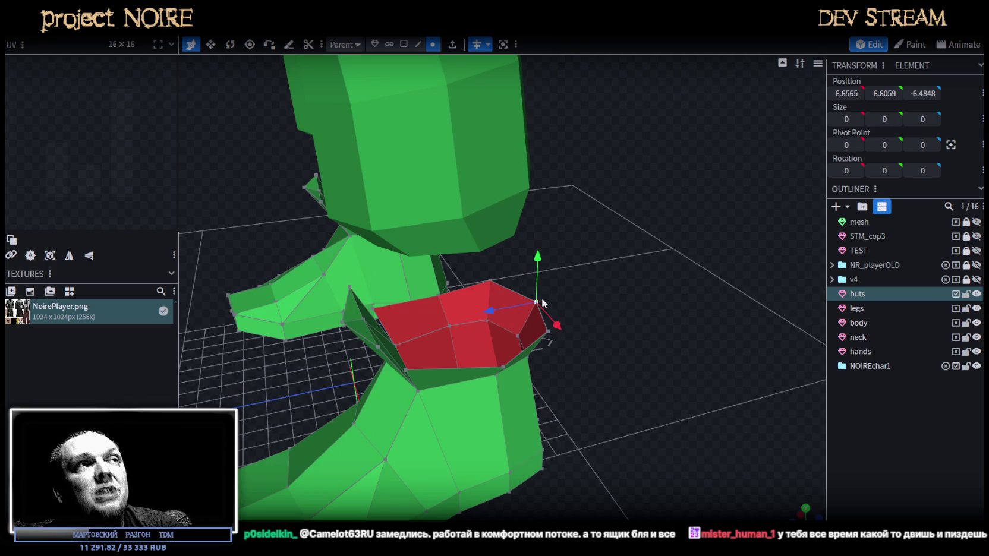
{"action": "mouse_move", "coordinate": [487, 312]}
{"action": "left_mouse_down"}
{"action": "mouse_move", "coordinate": [690, 378]}
{"action": "mouse_move", "coordinate": [732, 376]}
{"action": "mouse_move", "coordinate": [647, 361]}
{"action": "mouse_move", "coordinate": [667, 376]}
{"action": "mouse_move", "coordinate": [683, 369]}
{"action": "mouse_move", "coordinate": [681, 386]}
{"action": "mouse_move", "coordinate": [681, 377]}
{"action": "left_mouse_up"}
{"action": "scroll", "coordinate": [680, 374], "scroll_direction": "up", "scroll_amount": 2}
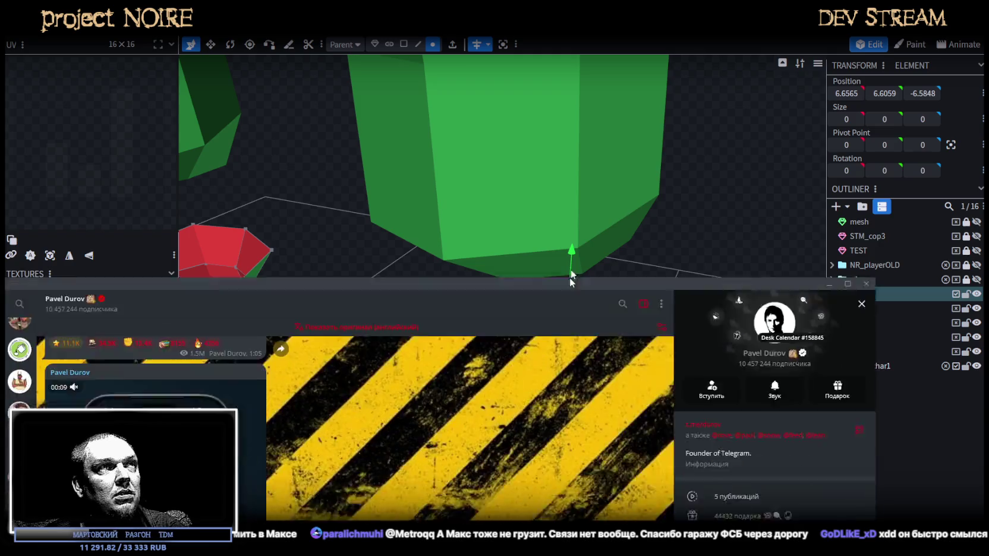
{"action": "left_click_drag", "start_coordinate": [569, 278], "coordinate": [647, 67]}
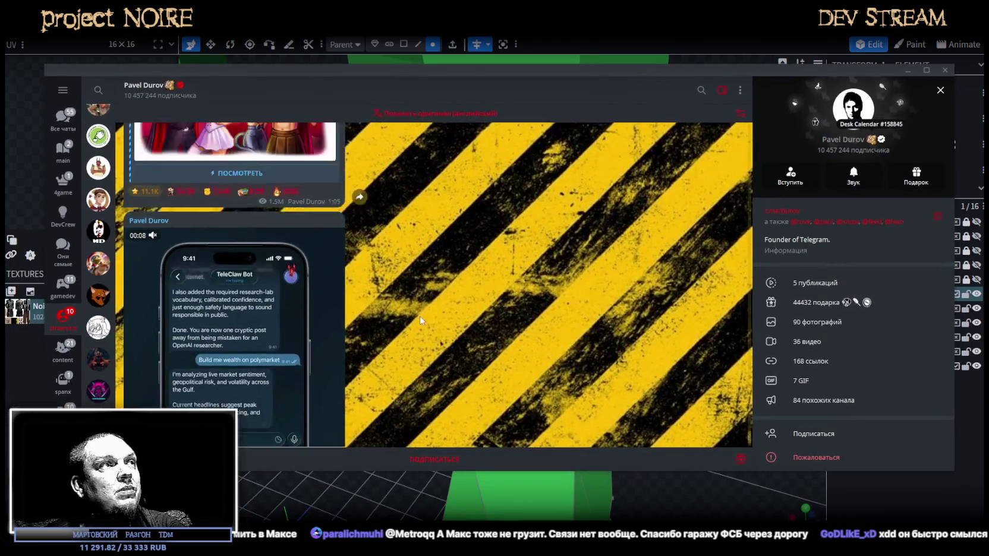
Scroll up to the channel's update post and highlight several of its lines
{"action": "scroll", "coordinate": [423, 311], "scroll_direction": "up", "scroll_amount": 2}
{"action": "scroll", "coordinate": [291, 286], "scroll_direction": "up", "scroll_amount": 1}
{"action": "scroll", "coordinate": [304, 245], "scroll_direction": "up", "scroll_amount": 2}
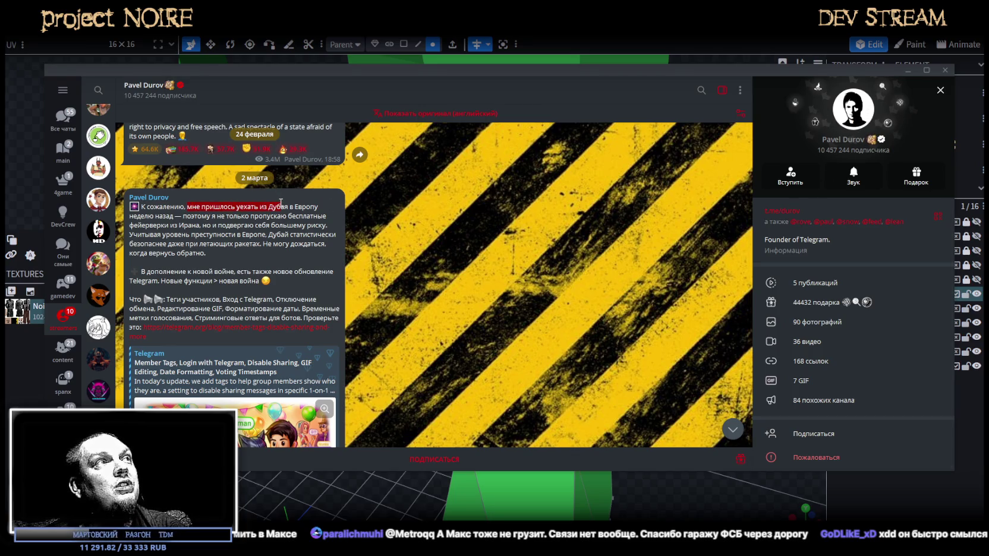
{"action": "left_click_drag", "start_coordinate": [232, 206], "coordinate": [287, 207]}
{"action": "mouse_move", "coordinate": [182, 216]}
{"action": "left_mouse_down"}
{"action": "mouse_move", "coordinate": [257, 217]}
{"action": "mouse_move", "coordinate": [156, 227]}
{"action": "mouse_move", "coordinate": [198, 226]}
{"action": "left_mouse_up"}
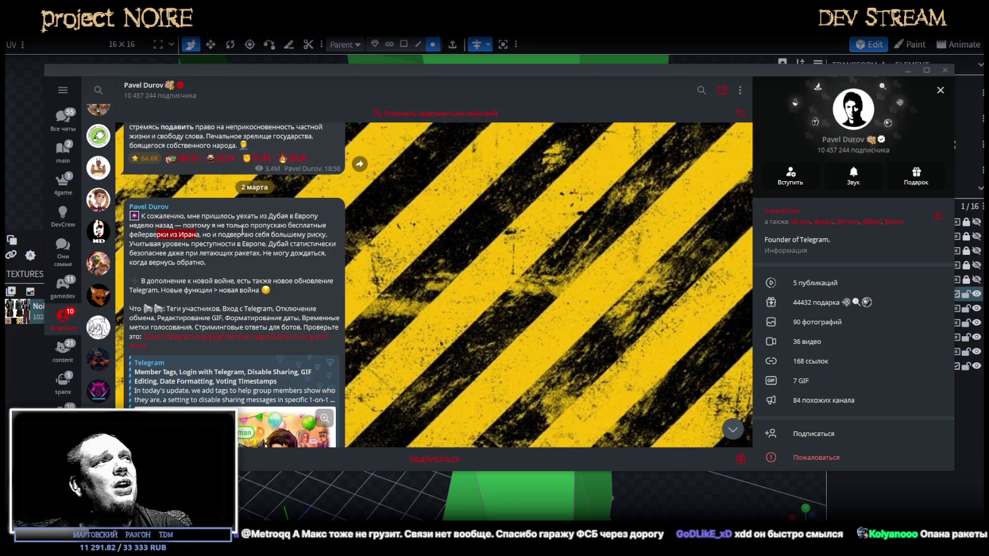
{"action": "left_click_drag", "start_coordinate": [179, 244], "coordinate": [263, 245]}
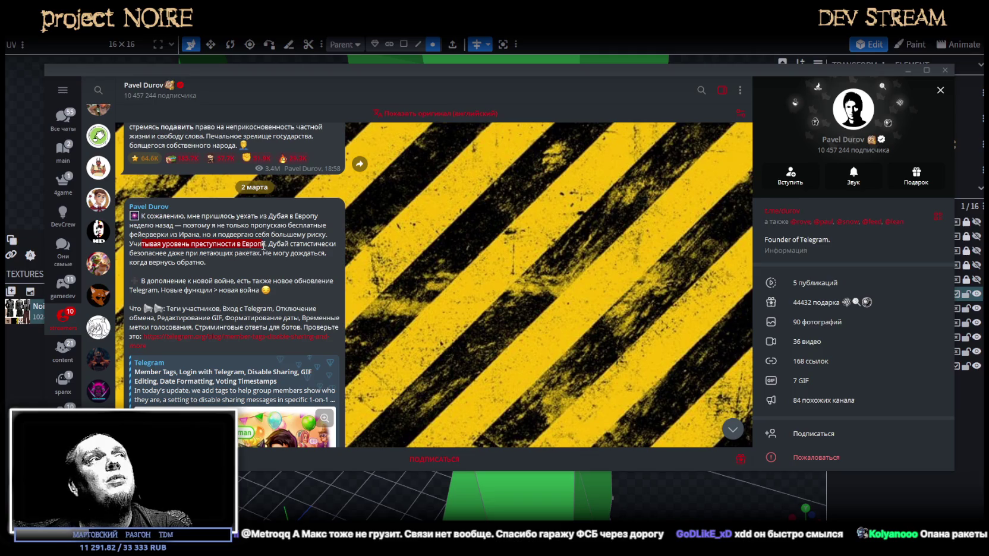
{"action": "left_click", "coordinate": [262, 245]}
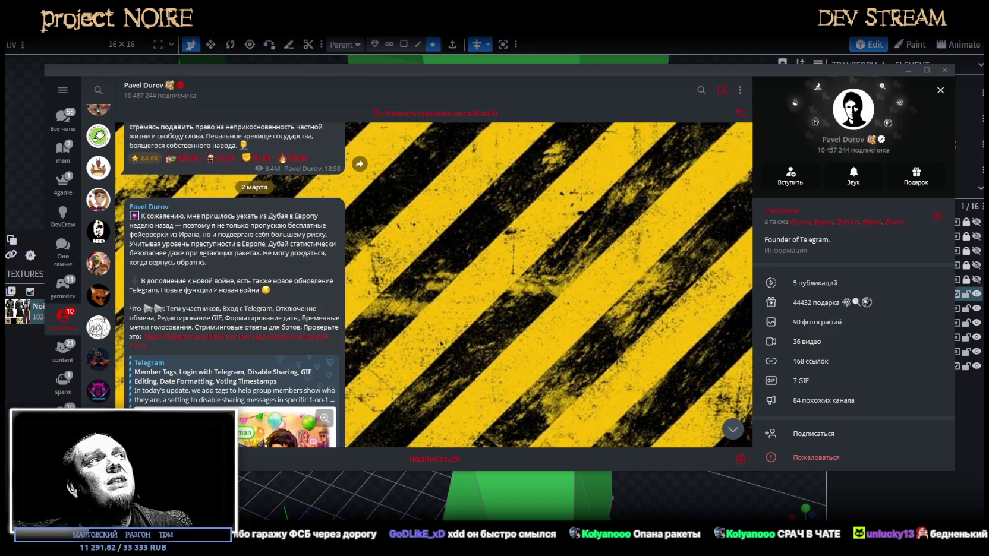
Scroll through the channel feed, then drag the Telegram window aside to reveal Blockbench
{"action": "scroll", "coordinate": [283, 262], "scroll_direction": "down", "scroll_amount": 1}
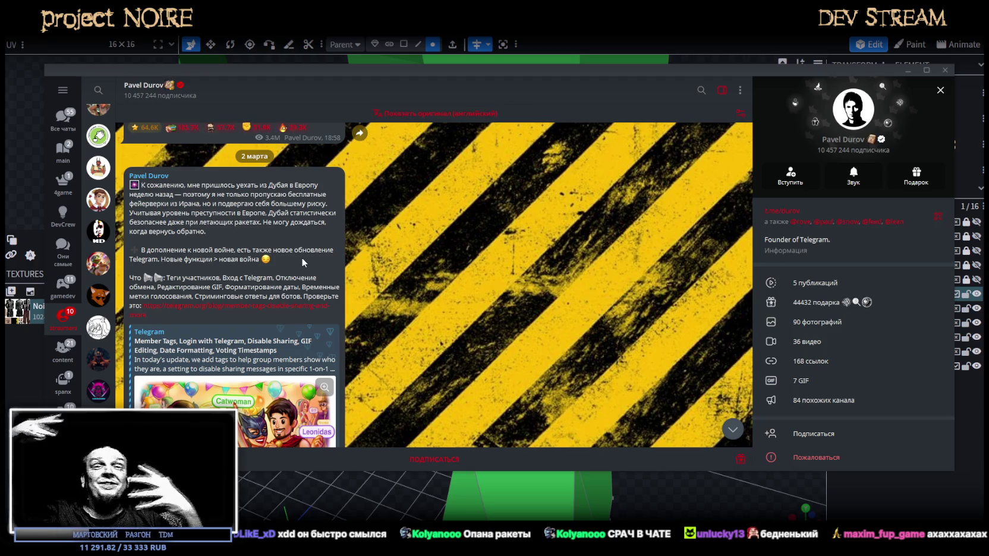
{"action": "scroll", "coordinate": [249, 233], "scroll_direction": "down", "scroll_amount": 3}
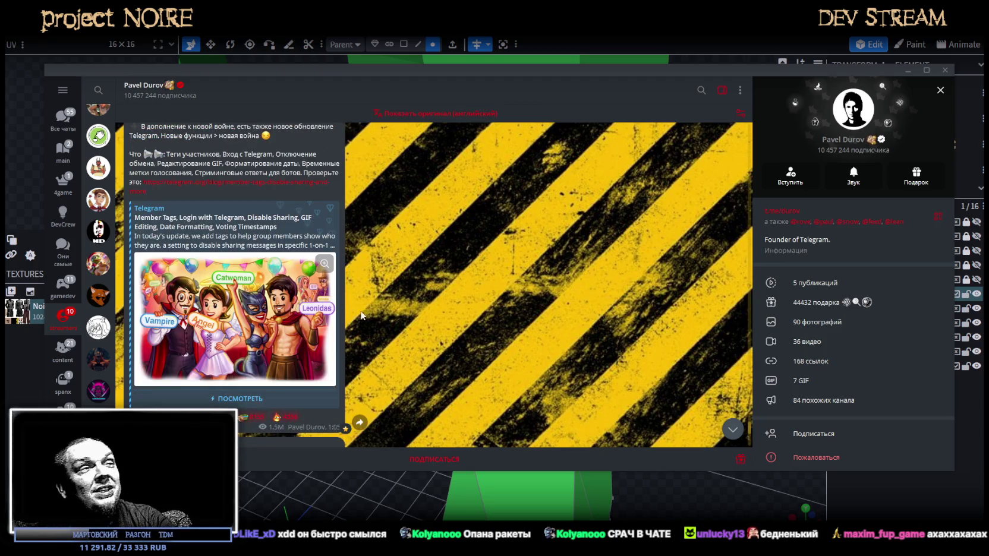
{"action": "scroll", "coordinate": [387, 300], "scroll_direction": "down", "scroll_amount": 1}
{"action": "scroll", "coordinate": [381, 262], "scroll_direction": "down", "scroll_amount": 2}
{"action": "scroll", "coordinate": [389, 235], "scroll_direction": "down", "scroll_amount": 1}
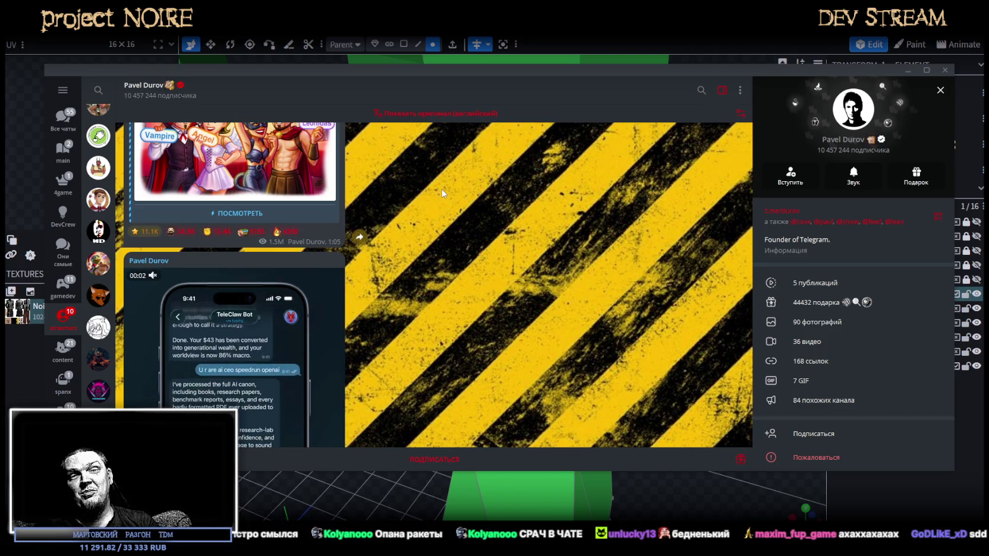
{"action": "scroll", "coordinate": [450, 227], "scroll_direction": "up", "scroll_amount": 3}
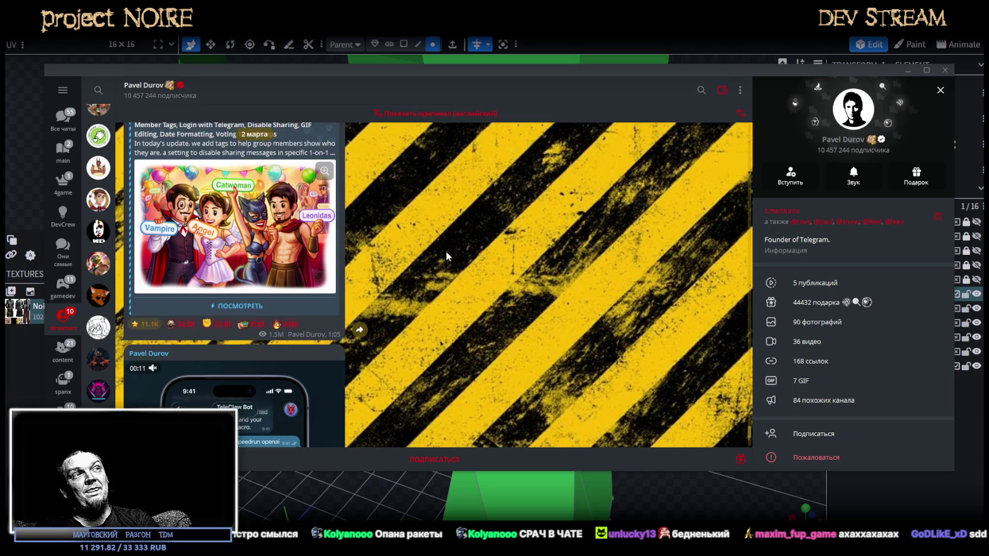
{"action": "scroll", "coordinate": [449, 248], "scroll_direction": "up", "scroll_amount": 1}
{"action": "scroll", "coordinate": [447, 247], "scroll_direction": "up", "scroll_amount": 1}
{"action": "scroll", "coordinate": [446, 250], "scroll_direction": "up", "scroll_amount": 1}
{"action": "scroll", "coordinate": [445, 254], "scroll_direction": "up", "scroll_amount": 1}
{"action": "scroll", "coordinate": [445, 253], "scroll_direction": "down", "scroll_amount": 1}
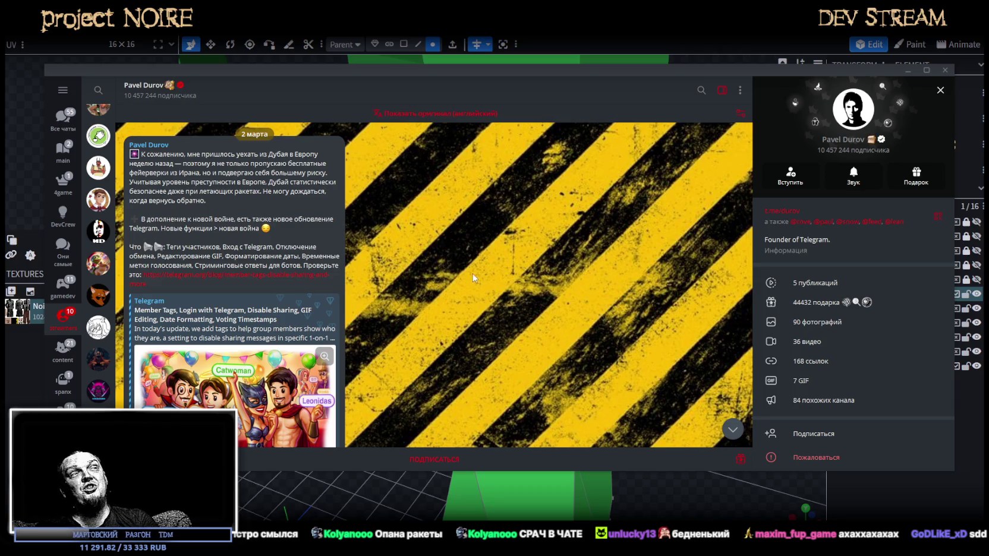
{"action": "scroll", "coordinate": [472, 270], "scroll_direction": "down", "scroll_amount": 1}
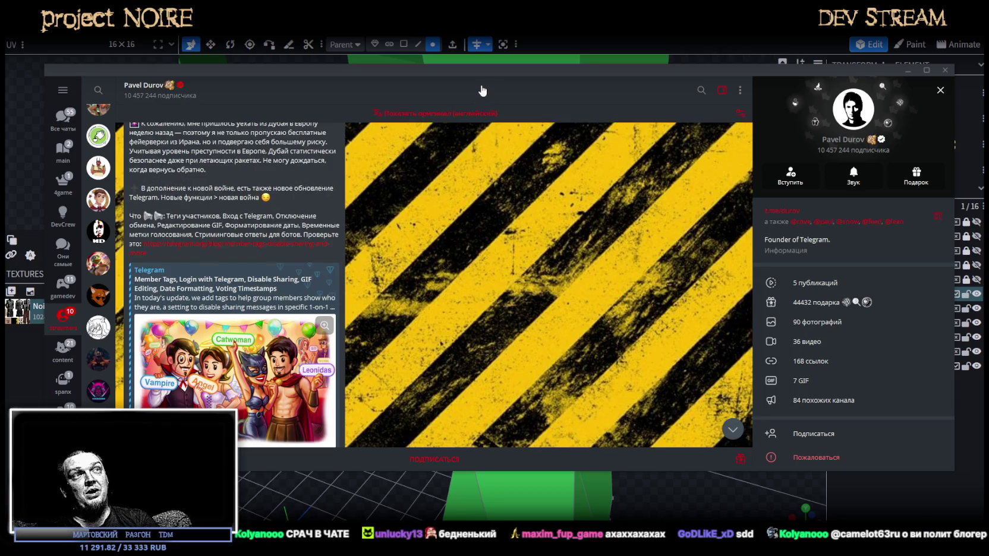
{"action": "left_click_drag", "start_coordinate": [485, 92], "coordinate": [478, 160]}
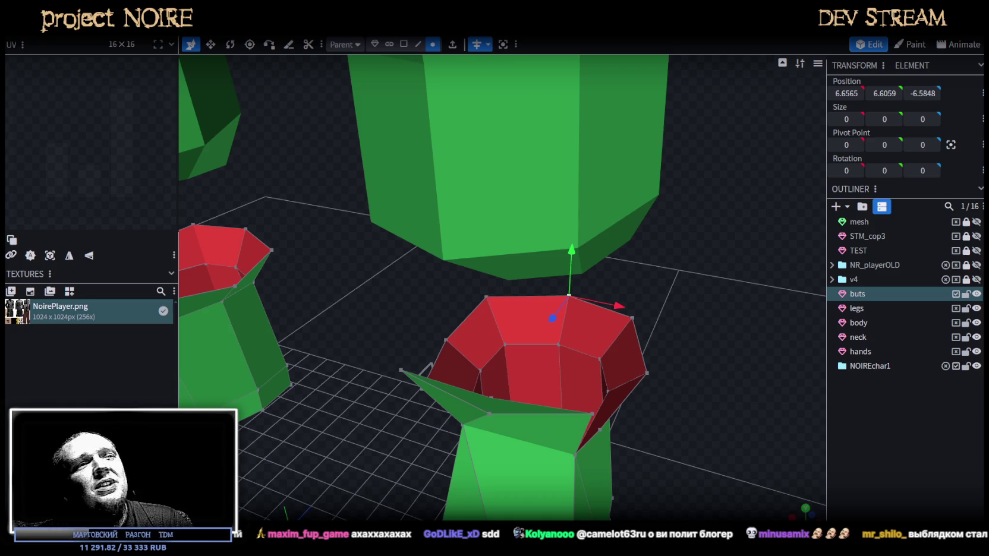
Select the legs mesh, switch to edge mode and pick an edge on the leg-boot seam
{"action": "scroll", "coordinate": [683, 280], "scroll_direction": "down", "scroll_amount": 3}
{"action": "mouse_move", "coordinate": [684, 280]}
{"action": "left_mouse_down"}
{"action": "mouse_move", "coordinate": [606, 234]}
{"action": "mouse_move", "coordinate": [445, 206]}
{"action": "left_mouse_up"}
{"action": "scroll", "coordinate": [445, 206], "scroll_direction": "up", "scroll_amount": 3}
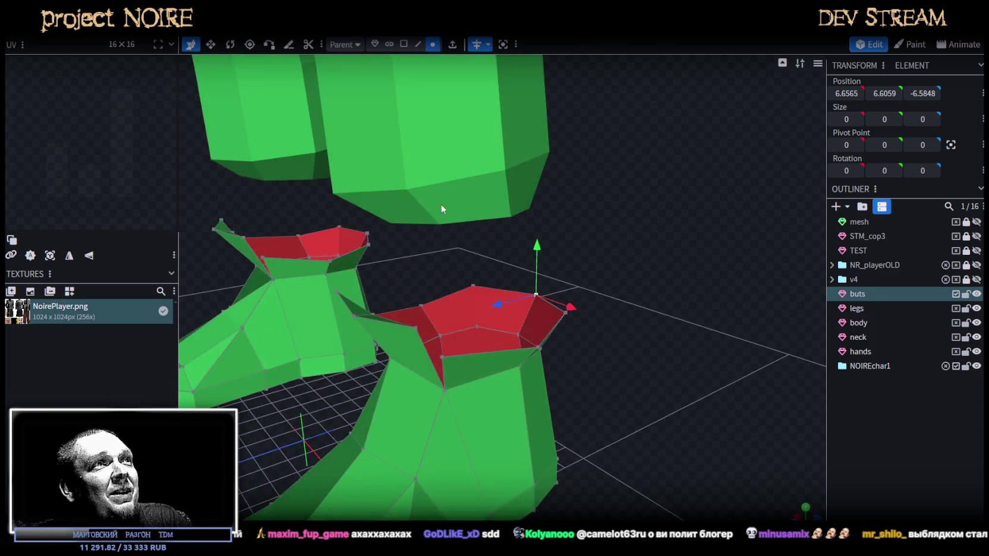
{"action": "left_click", "coordinate": [444, 208]}
{"action": "left_click_drag", "start_coordinate": [585, 260], "coordinate": [603, 269]}
{"action": "scroll", "coordinate": [603, 271], "scroll_direction": "up", "scroll_amount": 3}
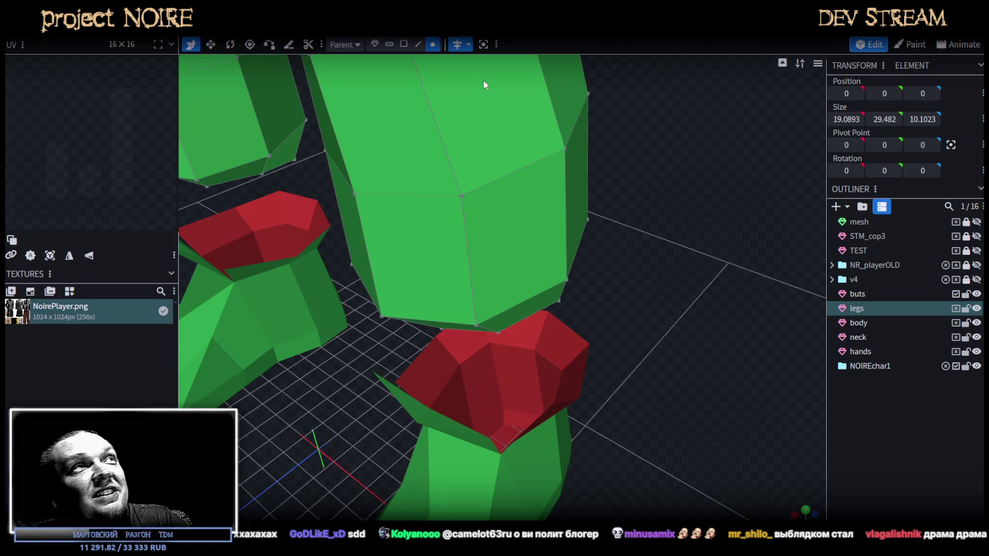
{"action": "left_click", "coordinate": [418, 44]}
{"action": "left_click", "coordinate": [522, 319]}
{"action": "mouse_move", "coordinate": [522, 319]}
{"action": "left_mouse_down"}
{"action": "mouse_move", "coordinate": [699, 378]}
{"action": "mouse_move", "coordinate": [879, 296]}
{"action": "left_mouse_up"}
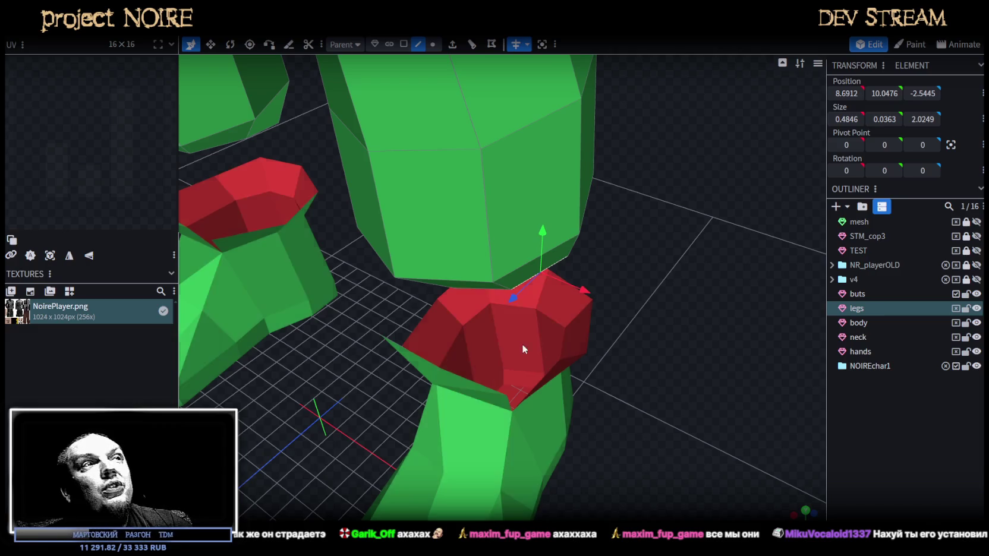
{"action": "left_click_drag", "start_coordinate": [535, 352], "coordinate": [645, 343]}
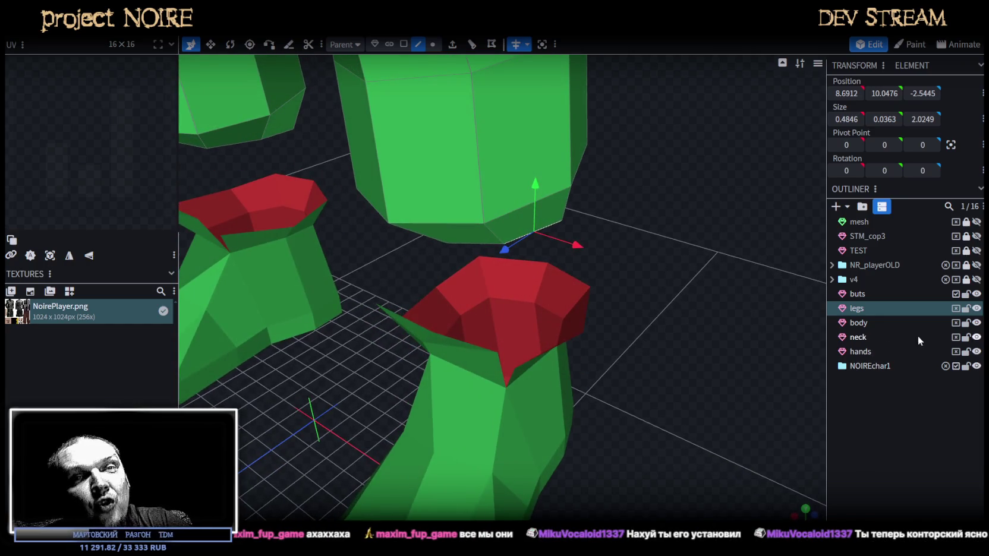
Select the legs and buts meshes together and apply Merge Meshes to combine them
{"action": "left_click", "coordinate": [858, 293], "text": "ctrl"}
{"action": "right_click", "coordinate": [858, 294]}
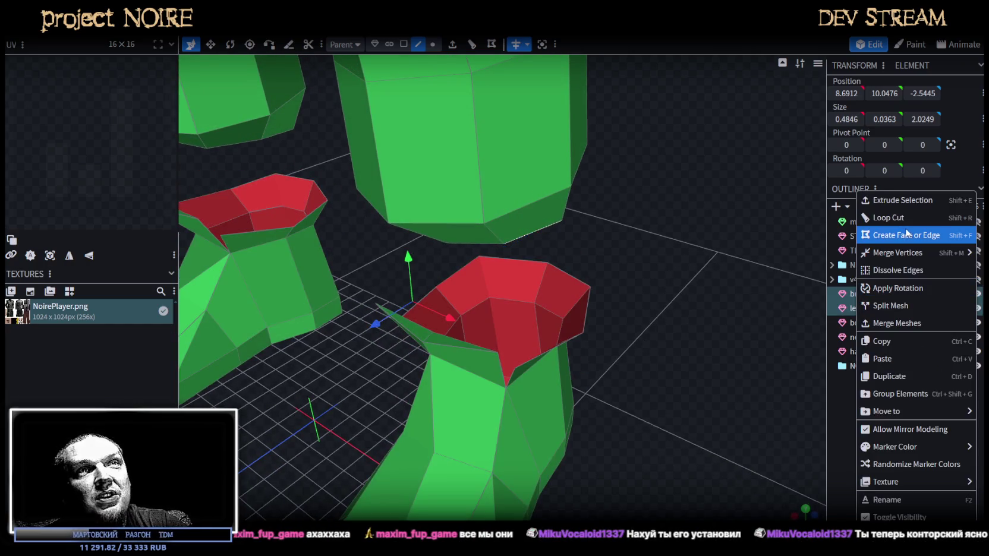
{"action": "left_click_drag", "start_coordinate": [684, 339], "coordinate": [678, 337]}
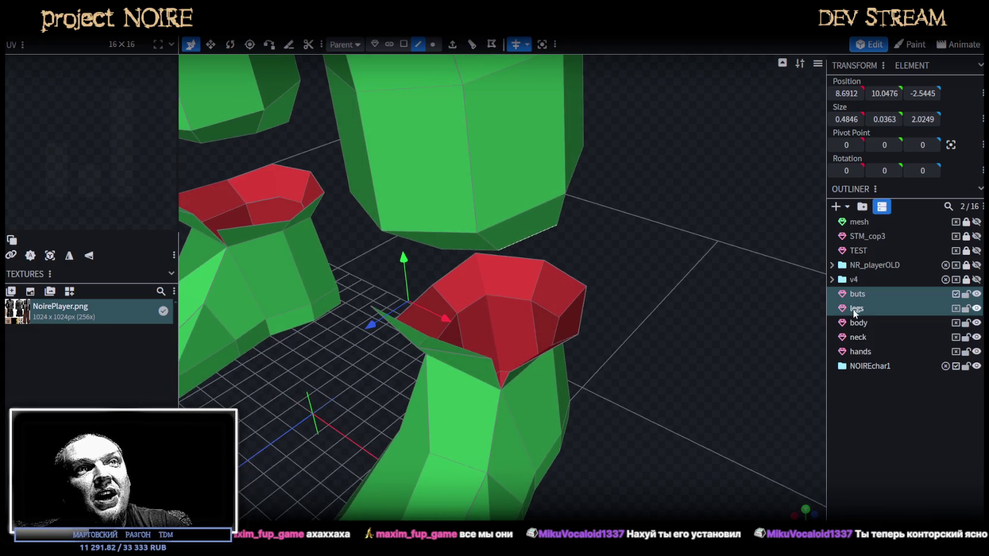
{"action": "right_click", "coordinate": [859, 288]}
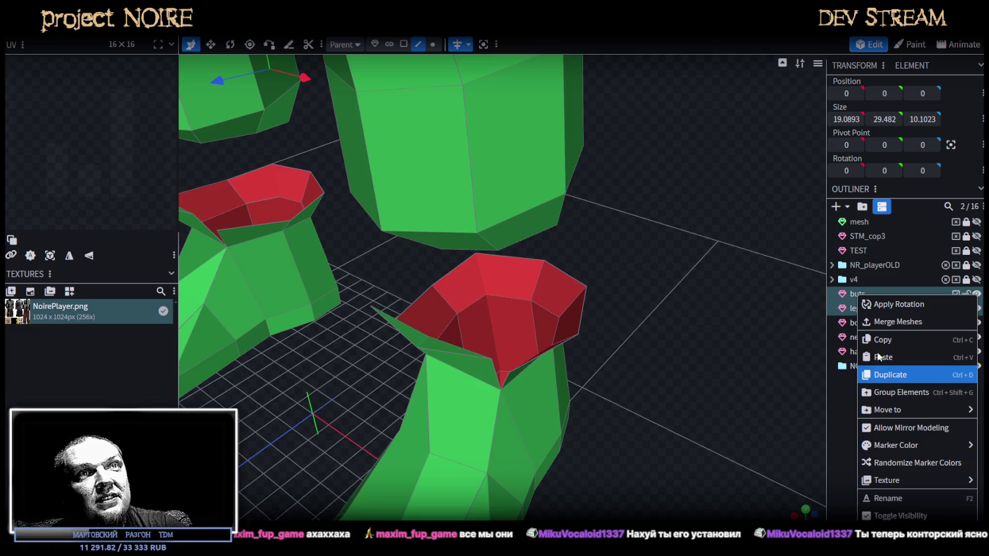
{"action": "left_click_drag", "start_coordinate": [679, 357], "coordinate": [707, 347]}
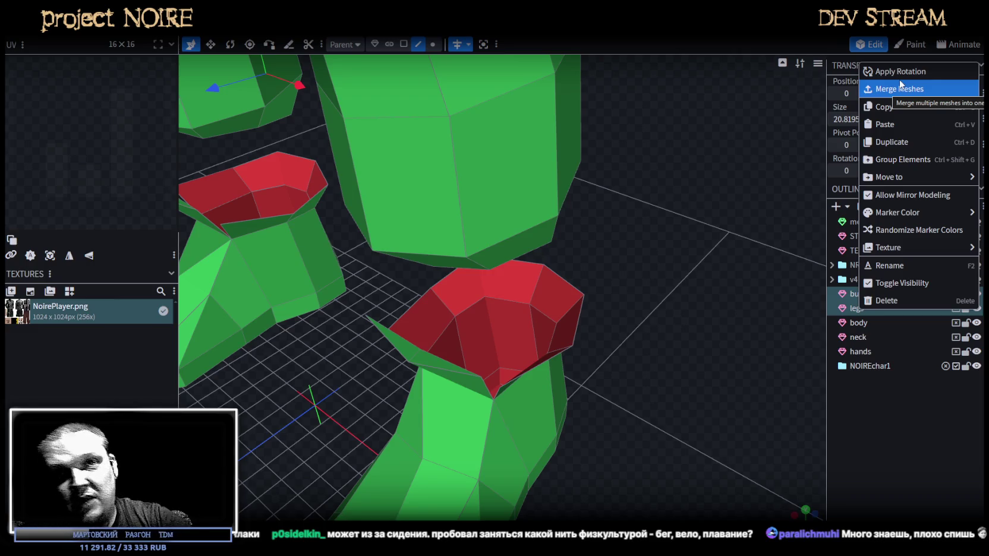
{"action": "mouse_move", "coordinate": [757, 267]}
{"action": "left_mouse_down"}
{"action": "mouse_move", "coordinate": [587, 261]}
{"action": "mouse_move", "coordinate": [612, 261]}
{"action": "mouse_move", "coordinate": [618, 306]}
{"action": "mouse_move", "coordinate": [631, 305]}
{"action": "mouse_move", "coordinate": [602, 313]}
{"action": "mouse_move", "coordinate": [819, 318]}
{"action": "left_mouse_up"}
{"action": "left_click", "coordinate": [462, 233]}
{"action": "left_click_drag", "start_coordinate": [623, 294], "coordinate": [609, 311]}
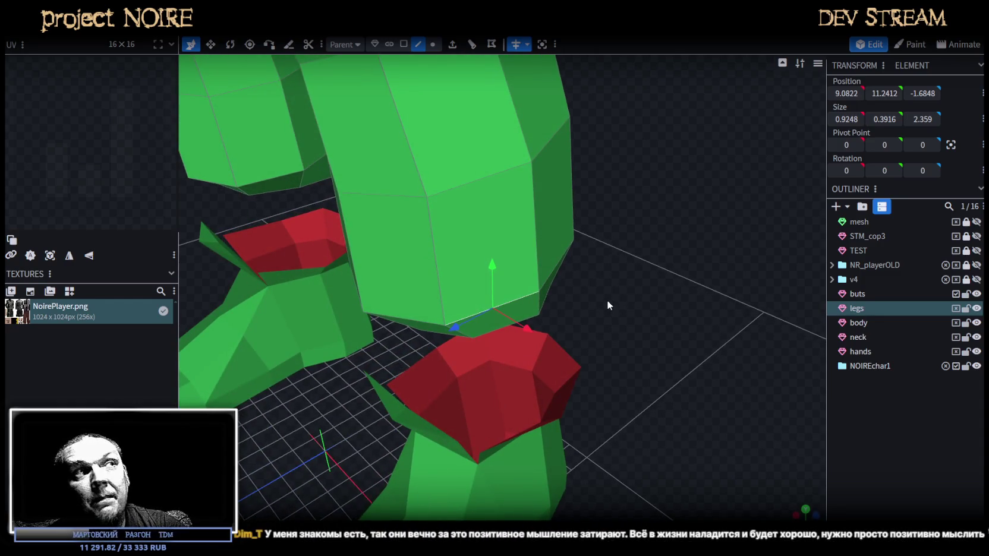
{"action": "left_click", "coordinate": [862, 292], "text": "ctrl"}
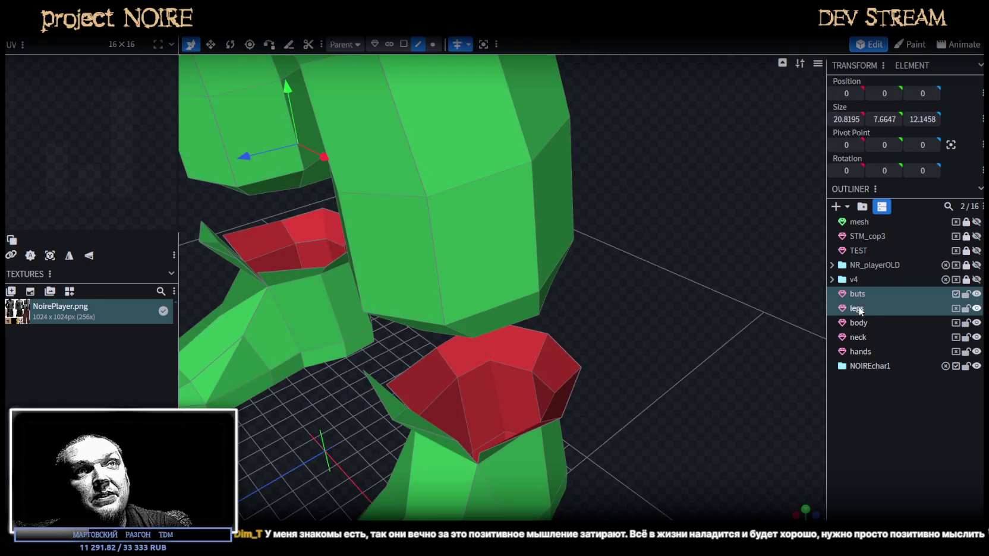
{"action": "right_click", "coordinate": [862, 292]}
{"action": "left_click", "coordinate": [882, 88]}
{"action": "left_click_drag", "start_coordinate": [642, 199], "coordinate": [537, 85]}
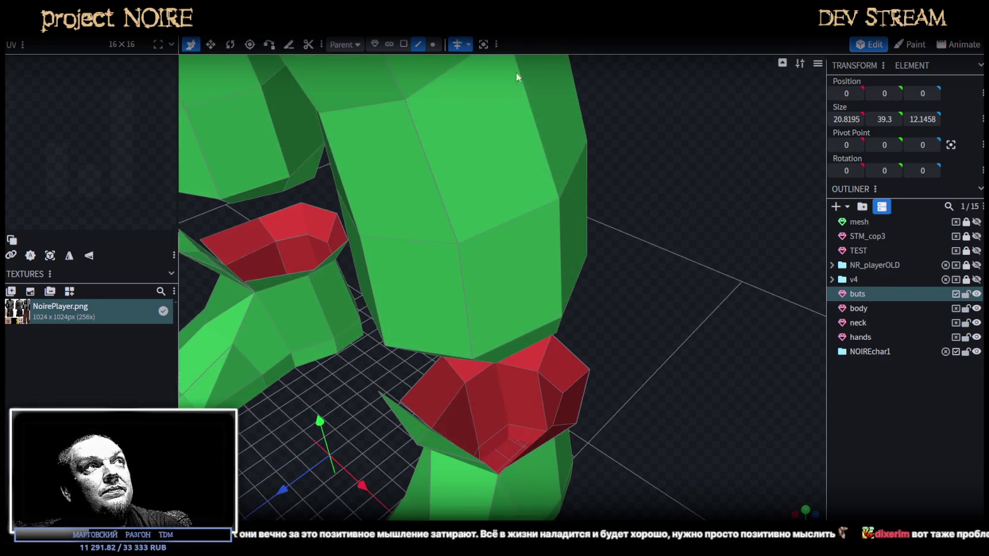
Select various faces around the red boot while orbiting to inspect it
{"action": "mouse_move", "coordinate": [583, 245]}
{"action": "left_mouse_down"}
{"action": "mouse_move", "coordinate": [582, 288]}
{"action": "mouse_move", "coordinate": [633, 372]}
{"action": "left_mouse_up"}
{"action": "left_click", "coordinate": [526, 290]}
{"action": "left_click", "coordinate": [535, 402]}
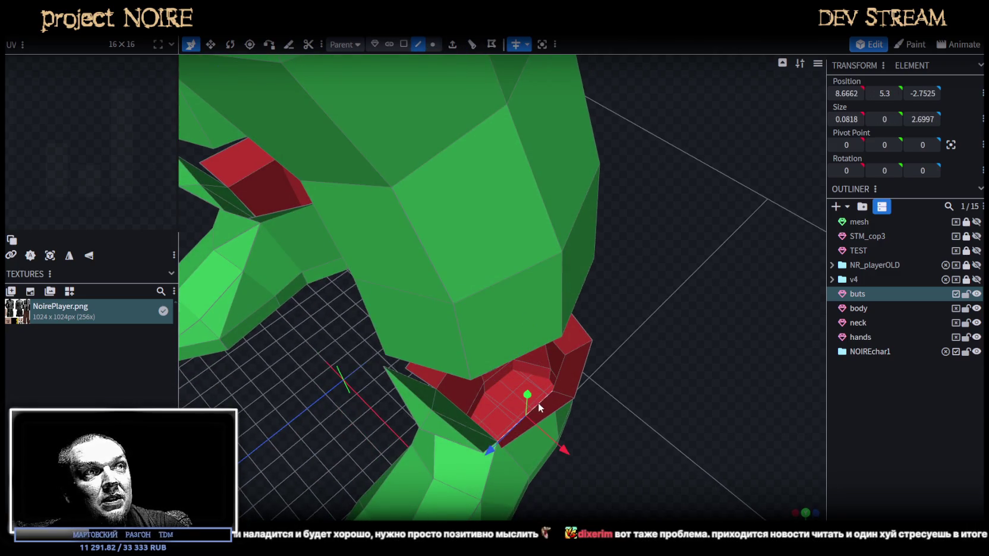
{"action": "mouse_move", "coordinate": [685, 348]}
{"action": "left_mouse_down"}
{"action": "mouse_move", "coordinate": [520, 247]}
{"action": "mouse_move", "coordinate": [675, 268]}
{"action": "mouse_move", "coordinate": [603, 302]}
{"action": "left_mouse_up"}
{"action": "left_click", "coordinate": [513, 253]}
{"action": "left_click", "coordinate": [455, 297]}
{"action": "mouse_move", "coordinate": [455, 297]}
{"action": "left_mouse_down"}
{"action": "mouse_move", "coordinate": [635, 389]}
{"action": "mouse_move", "coordinate": [490, 384]}
{"action": "left_mouse_up"}
{"action": "left_click", "coordinate": [487, 386]}
{"action": "mouse_move", "coordinate": [660, 387]}
{"action": "left_mouse_down"}
{"action": "mouse_move", "coordinate": [459, 255]}
{"action": "mouse_move", "coordinate": [555, 408]}
{"action": "mouse_move", "coordinate": [476, 360]}
{"action": "mouse_move", "coordinate": [576, 331]}
{"action": "mouse_move", "coordinate": [541, 344]}
{"action": "mouse_move", "coordinate": [512, 334]}
{"action": "mouse_move", "coordinate": [487, 252]}
{"action": "left_mouse_up"}
{"action": "left_click", "coordinate": [461, 256]}
{"action": "left_click", "coordinate": [475, 356]}
{"action": "left_click", "coordinate": [487, 252]}
{"action": "left_click_drag", "start_coordinate": [567, 398], "coordinate": [482, 341]}
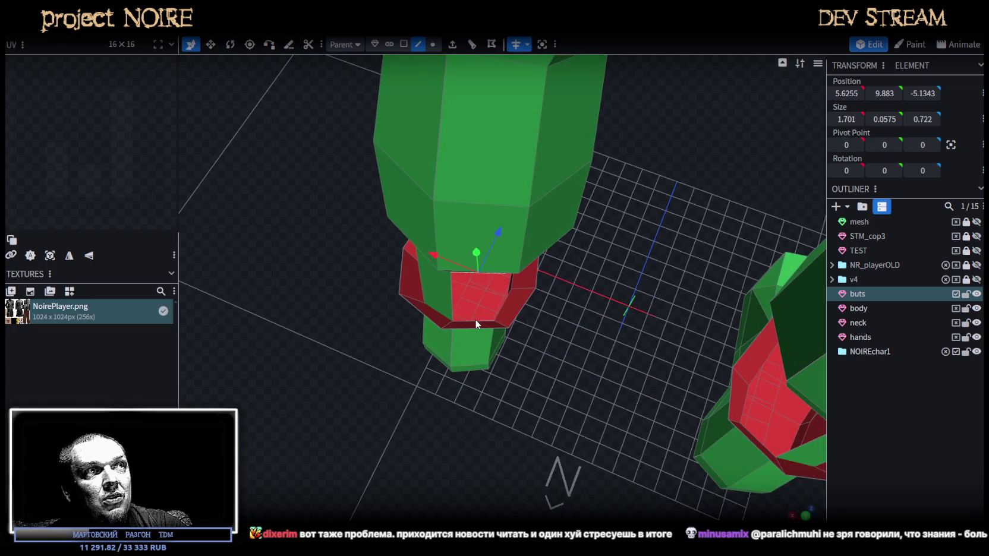
{"action": "left_click", "coordinate": [476, 324]}
{"action": "mouse_move", "coordinate": [342, 399]}
{"action": "left_mouse_down"}
{"action": "mouse_move", "coordinate": [697, 348]}
{"action": "mouse_move", "coordinate": [702, 310]}
{"action": "mouse_move", "coordinate": [704, 353]}
{"action": "mouse_move", "coordinate": [693, 257]}
{"action": "left_mouse_up"}
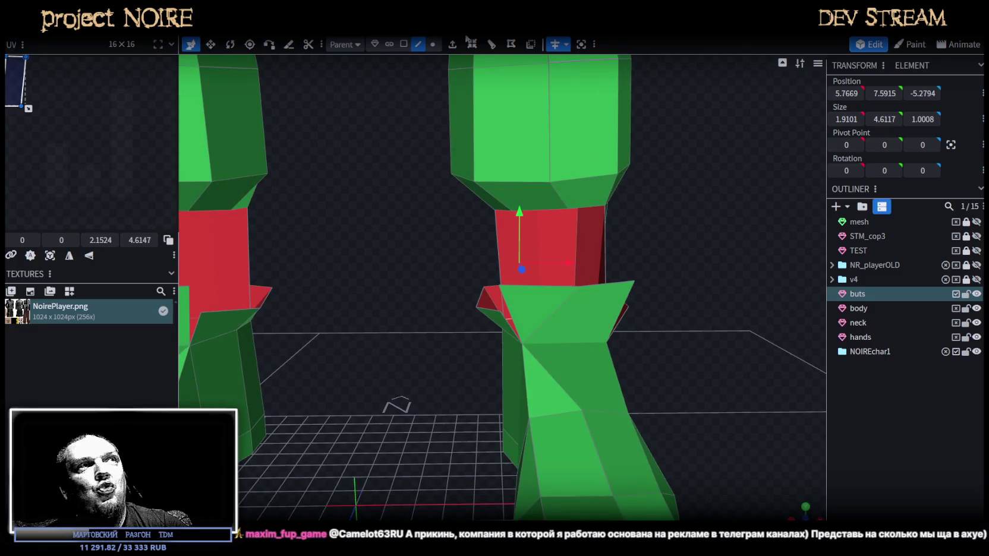
In vertex mode, shift the top-left vertex of the red band -0.2 along X
{"action": "left_click", "coordinate": [432, 44]}
{"action": "left_click", "coordinate": [566, 210]}
{"action": "mouse_move", "coordinate": [607, 219]}
{"action": "left_mouse_down"}
{"action": "mouse_move", "coordinate": [587, 206]}
{"action": "mouse_move", "coordinate": [548, 207]}
{"action": "left_mouse_up"}
{"action": "left_click", "coordinate": [512, 211]}
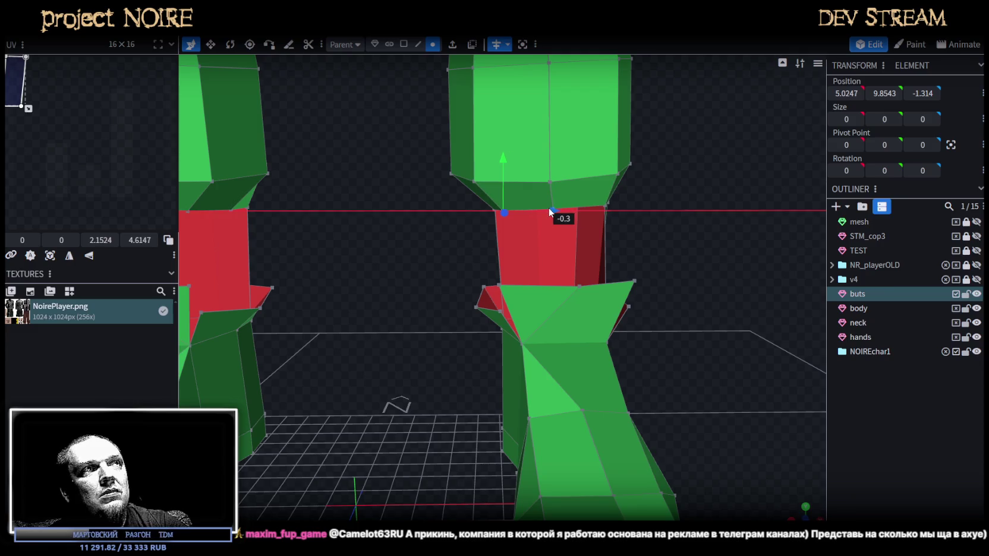
{"action": "mouse_move", "coordinate": [638, 204]}
{"action": "left_mouse_down"}
{"action": "mouse_move", "coordinate": [644, 271]}
{"action": "mouse_move", "coordinate": [692, 244]}
{"action": "mouse_move", "coordinate": [650, 220]}
{"action": "left_mouse_up"}
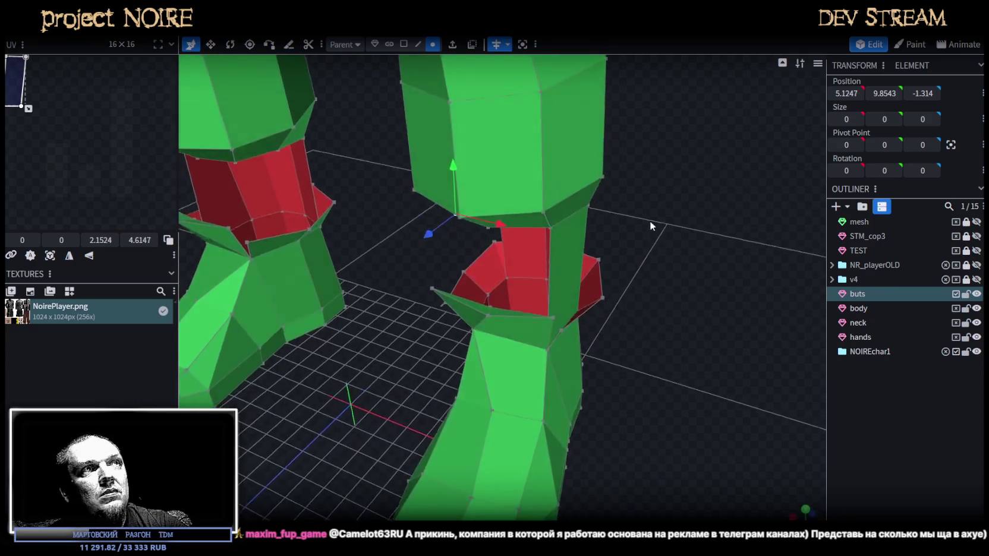
In edge mode, select edges around the boot top while orbiting the leg
{"action": "left_click", "coordinate": [418, 44]}
{"action": "left_click", "coordinate": [529, 217]}
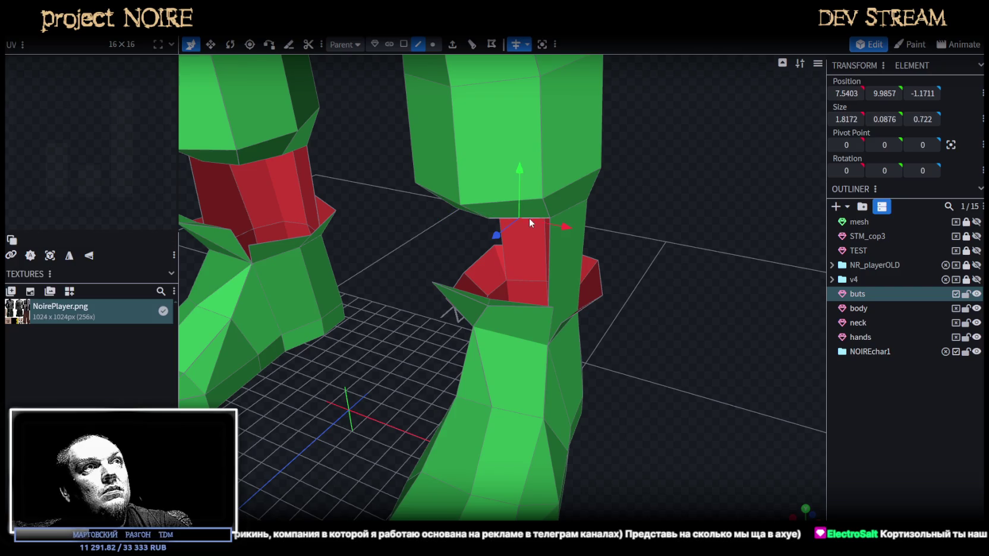
{"action": "left_click", "coordinate": [550, 255], "text": "shift"}
{"action": "mouse_move", "coordinate": [565, 264]}
{"action": "left_mouse_down"}
{"action": "mouse_move", "coordinate": [676, 360]}
{"action": "mouse_move", "coordinate": [732, 336]}
{"action": "mouse_move", "coordinate": [755, 303]}
{"action": "mouse_move", "coordinate": [774, 303]}
{"action": "left_mouse_up"}
{"action": "left_click", "coordinate": [537, 215]}
{"action": "mouse_move", "coordinate": [506, 207]}
{"action": "left_mouse_down"}
{"action": "mouse_move", "coordinate": [631, 277]}
{"action": "mouse_move", "coordinate": [517, 303]}
{"action": "left_mouse_up"}
{"action": "left_click", "coordinate": [485, 312]}
{"action": "mouse_move", "coordinate": [394, 344]}
{"action": "left_mouse_down"}
{"action": "mouse_move", "coordinate": [452, 321]}
{"action": "mouse_move", "coordinate": [512, 262]}
{"action": "left_mouse_up"}
Select triangular leg faces and thin vertical boot faces, viewing both legs from below
{"action": "left_click", "coordinate": [511, 235]}
{"action": "left_click", "coordinate": [538, 204]}
{"action": "left_click", "coordinate": [545, 234]}
{"action": "left_click", "coordinate": [545, 234]}
{"action": "left_click_drag", "start_coordinate": [692, 221], "coordinate": [629, 297]}
{"action": "mouse_move", "coordinate": [674, 266]}
{"action": "left_mouse_down"}
{"action": "mouse_move", "coordinate": [611, 215]}
{"action": "mouse_move", "coordinate": [437, 190]}
{"action": "mouse_move", "coordinate": [328, 208]}
{"action": "mouse_move", "coordinate": [519, 266]}
{"action": "left_mouse_up"}
{"action": "left_click", "coordinate": [518, 265]}
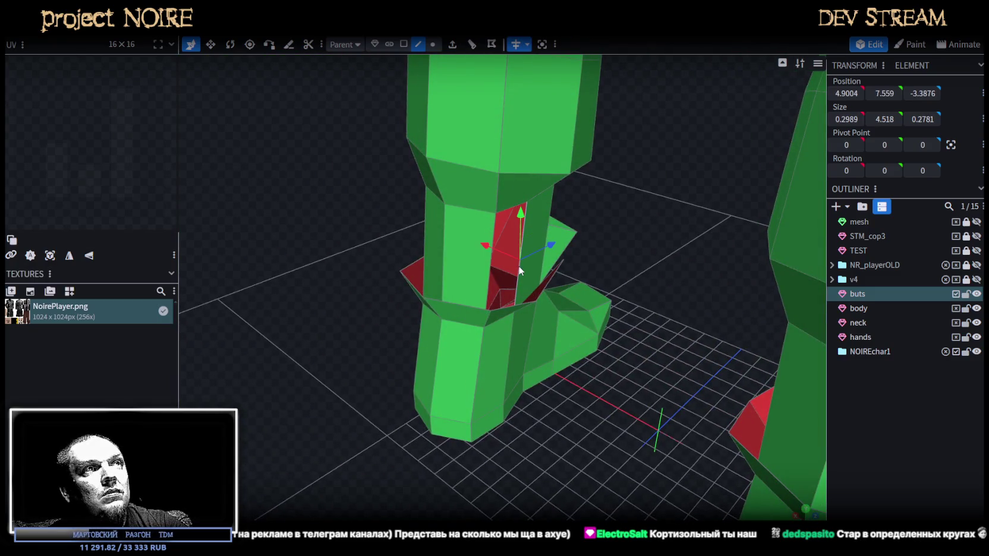
{"action": "left_click", "coordinate": [493, 275]}
{"action": "mouse_move", "coordinate": [356, 262]}
{"action": "left_mouse_down"}
{"action": "mouse_move", "coordinate": [301, 244]}
{"action": "mouse_move", "coordinate": [317, 235]}
{"action": "mouse_move", "coordinate": [373, 275]}
{"action": "mouse_move", "coordinate": [680, 214]}
{"action": "mouse_move", "coordinate": [692, 186]}
{"action": "mouse_move", "coordinate": [675, 167]}
{"action": "mouse_move", "coordinate": [628, 218]}
{"action": "mouse_move", "coordinate": [610, 292]}
{"action": "mouse_move", "coordinate": [639, 288]}
{"action": "mouse_move", "coordinate": [502, 266]}
{"action": "mouse_move", "coordinate": [637, 289]}
{"action": "mouse_move", "coordinate": [456, 297]}
{"action": "mouse_move", "coordinate": [531, 308]}
{"action": "mouse_move", "coordinate": [552, 291]}
{"action": "left_mouse_up"}
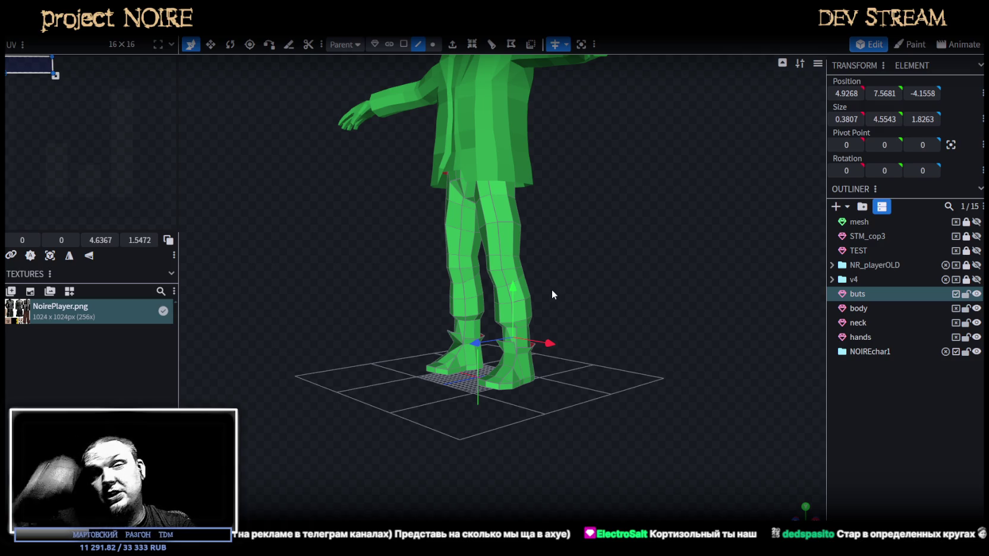
Save the model and view the whole character from the side
{"action": "left_click_drag", "start_coordinate": [551, 290], "coordinate": [649, 226]}
{"action": "key", "text": "ctrl+s"}
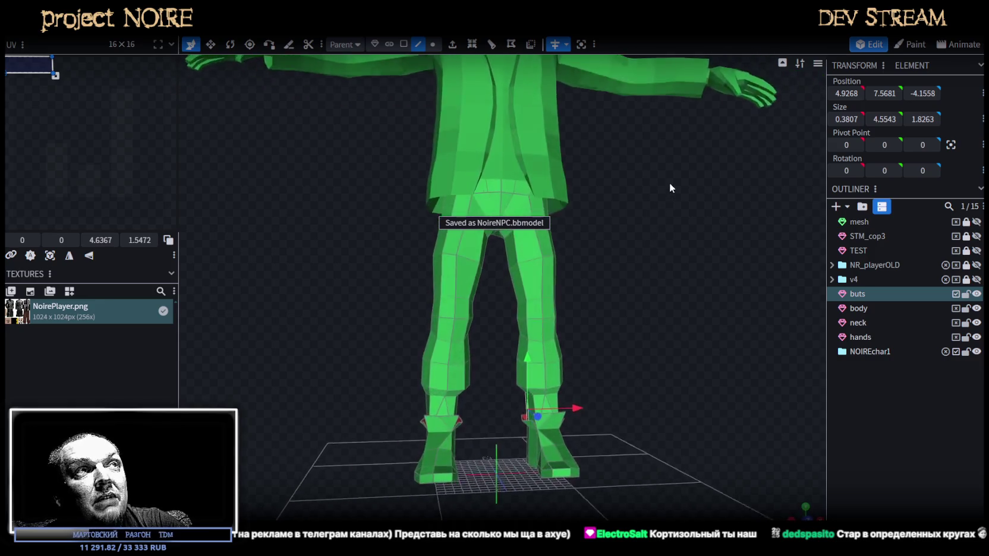
{"action": "scroll", "coordinate": [628, 240], "scroll_direction": "down", "scroll_amount": 3}
{"action": "mouse_move", "coordinate": [614, 245]}
{"action": "left_mouse_down"}
{"action": "mouse_move", "coordinate": [469, 256]}
{"action": "mouse_move", "coordinate": [454, 246]}
{"action": "mouse_move", "coordinate": [620, 258]}
{"action": "mouse_move", "coordinate": [554, 275]}
{"action": "left_mouse_up"}
{"action": "scroll", "coordinate": [469, 256], "scroll_direction": "up", "scroll_amount": 3}
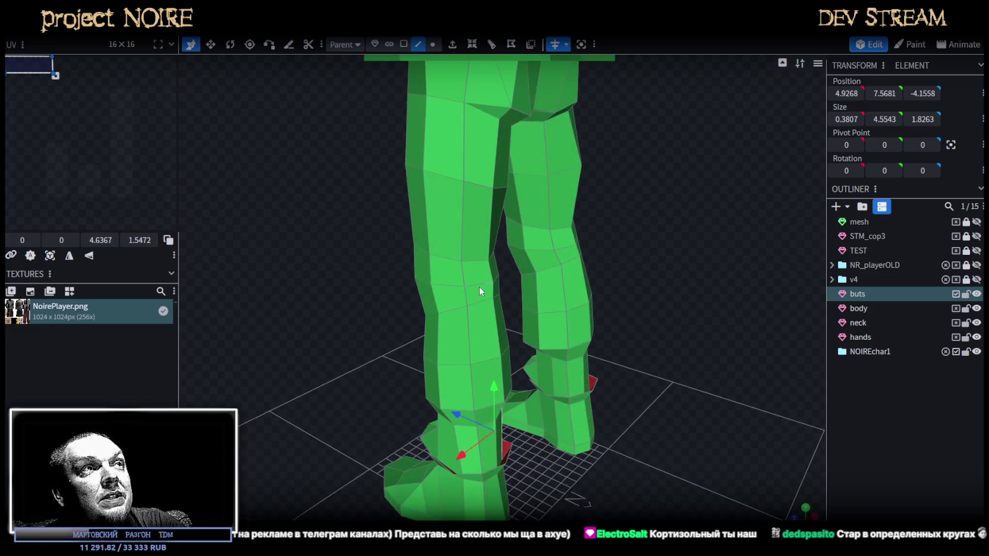
Move a knee edge 0.4 along Z and lower it slightly
{"action": "left_click", "coordinate": [496, 280]}
{"action": "left_click_drag", "start_coordinate": [614, 265], "coordinate": [707, 257]}
{"action": "left_click_drag", "start_coordinate": [479, 273], "coordinate": [490, 283]}
{"action": "left_click_drag", "start_coordinate": [612, 280], "coordinate": [635, 257]}
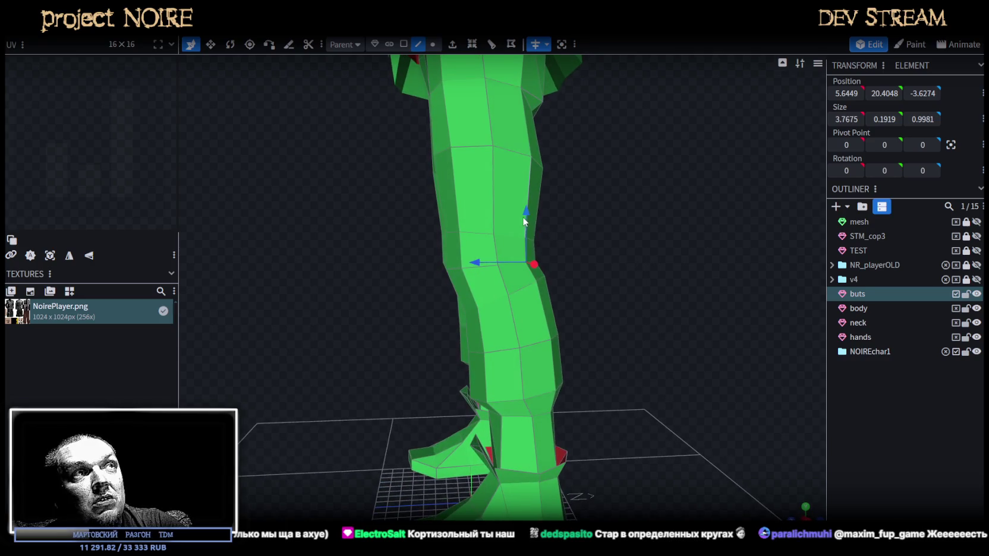
{"action": "mouse_move", "coordinate": [525, 208]}
{"action": "left_mouse_down"}
{"action": "mouse_move", "coordinate": [644, 247]}
{"action": "mouse_move", "coordinate": [417, 242]}
{"action": "mouse_move", "coordinate": [527, 267]}
{"action": "mouse_move", "coordinate": [491, 257]}
{"action": "left_mouse_up"}
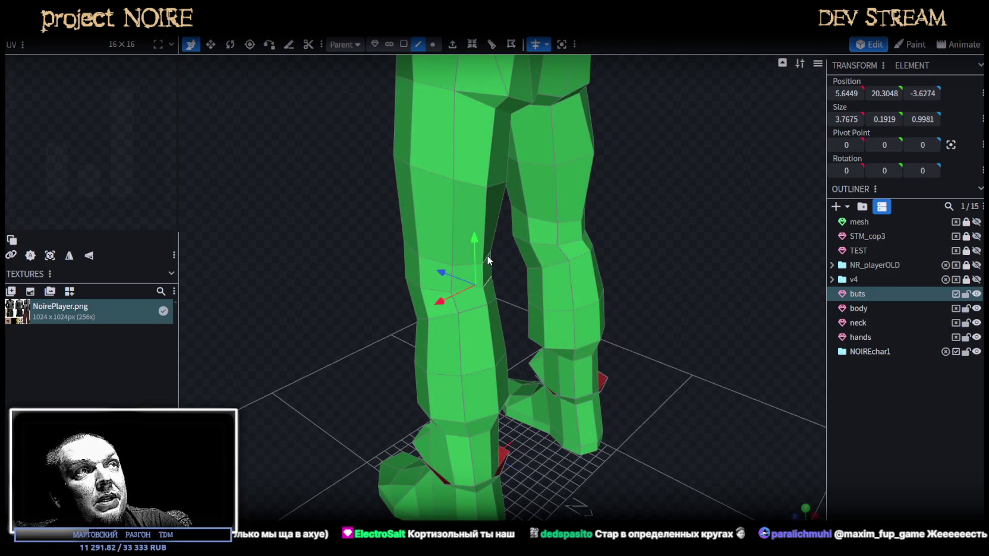
Push a second knee edge back 0.3 along Z and lower it by 0.3
{"action": "left_click", "coordinate": [487, 260]}
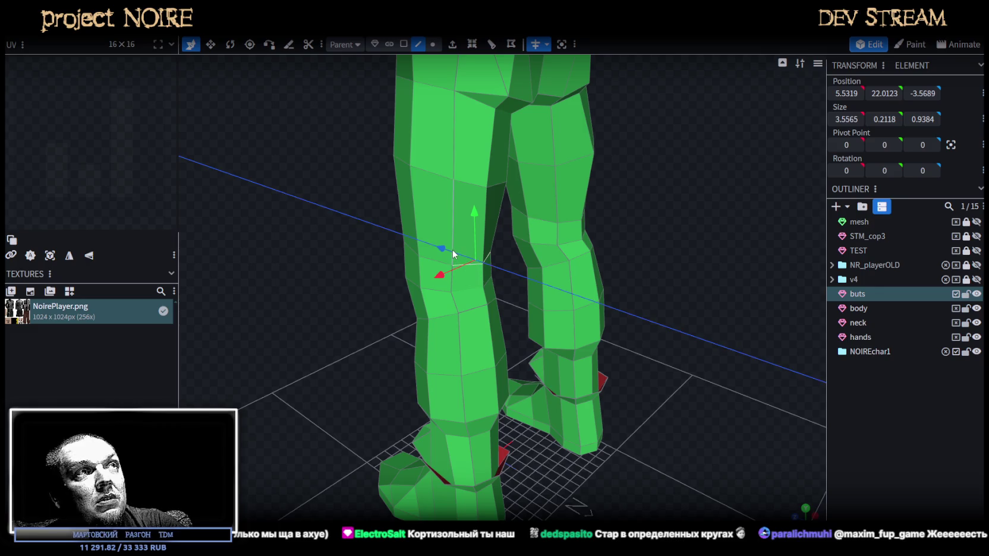
{"action": "left_click_drag", "start_coordinate": [453, 255], "coordinate": [463, 259]}
{"action": "mouse_move", "coordinate": [615, 267]}
{"action": "left_mouse_down"}
{"action": "mouse_move", "coordinate": [743, 242]}
{"action": "mouse_move", "coordinate": [530, 172]}
{"action": "mouse_move", "coordinate": [514, 200]}
{"action": "left_mouse_up"}
{"action": "mouse_move", "coordinate": [595, 226]}
{"action": "left_mouse_down"}
{"action": "mouse_move", "coordinate": [643, 237]}
{"action": "mouse_move", "coordinate": [615, 228]}
{"action": "left_mouse_up"}
Select another part of the leg from behind and move it 0.3 along the axis
{"action": "left_click", "coordinate": [502, 291]}
{"action": "mouse_move", "coordinate": [701, 242]}
{"action": "left_mouse_down"}
{"action": "mouse_move", "coordinate": [512, 282]}
{"action": "mouse_move", "coordinate": [503, 259]}
{"action": "left_mouse_up"}
{"action": "left_click", "coordinate": [462, 292]}
{"action": "left_click_drag", "start_coordinate": [439, 241], "coordinate": [438, 233]}
{"action": "scroll", "coordinate": [505, 256], "scroll_direction": "up", "scroll_amount": 3}
{"action": "scroll", "coordinate": [523, 279], "scroll_direction": "up", "scroll_amount": 3}
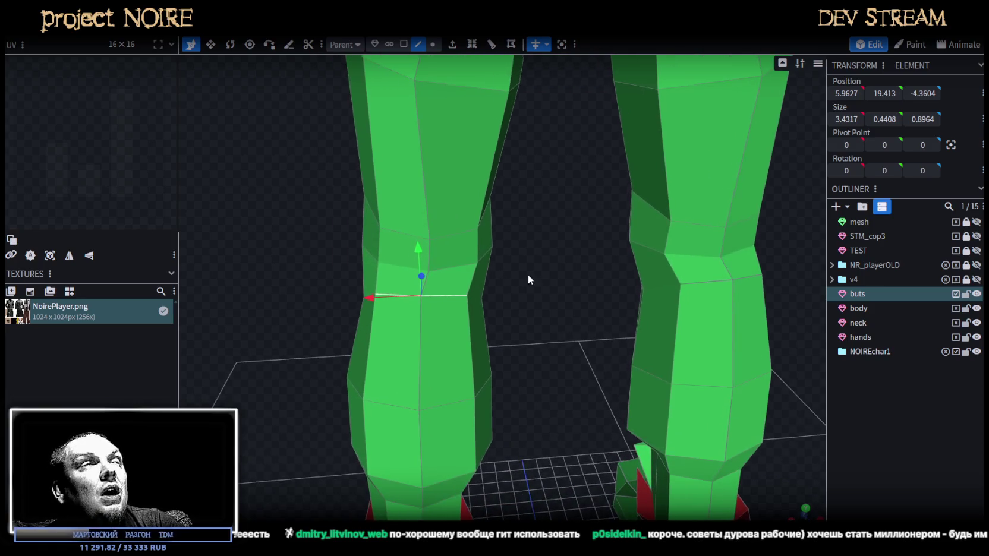
In vertex mode, move knee vertices left and down, then nudge one along X
{"action": "left_click", "coordinate": [433, 45]}
{"action": "left_click", "coordinate": [440, 265]}
{"action": "mouse_move", "coordinate": [439, 265]}
{"action": "left_mouse_down"}
{"action": "mouse_move", "coordinate": [426, 272]}
{"action": "mouse_move", "coordinate": [517, 287]}
{"action": "left_mouse_up"}
{"action": "left_click_drag", "start_coordinate": [480, 226], "coordinate": [448, 238]}
{"action": "left_click", "coordinate": [451, 240], "text": "shift"}
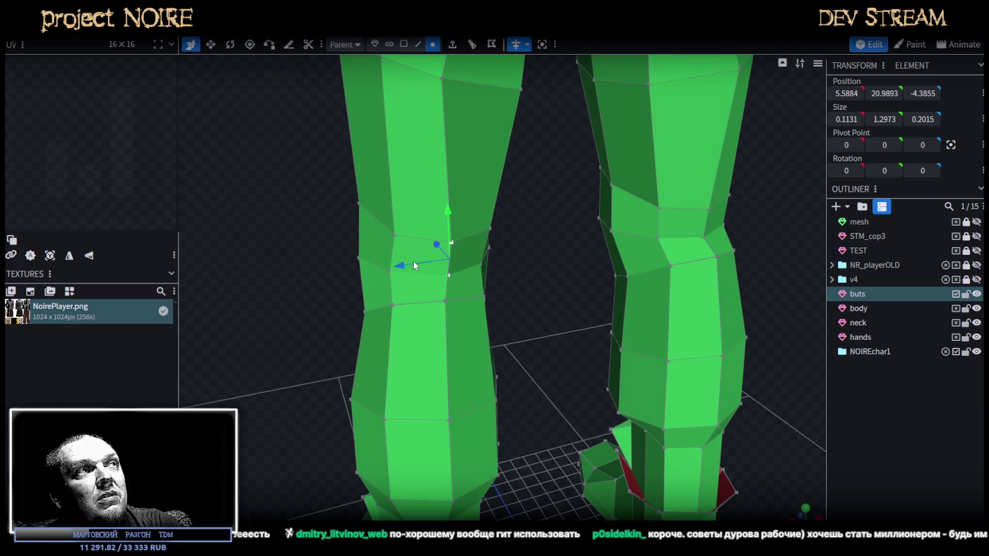
{"action": "mouse_move", "coordinate": [414, 261]}
{"action": "left_mouse_down"}
{"action": "mouse_move", "coordinate": [525, 259]}
{"action": "mouse_move", "coordinate": [499, 244]}
{"action": "left_mouse_up"}
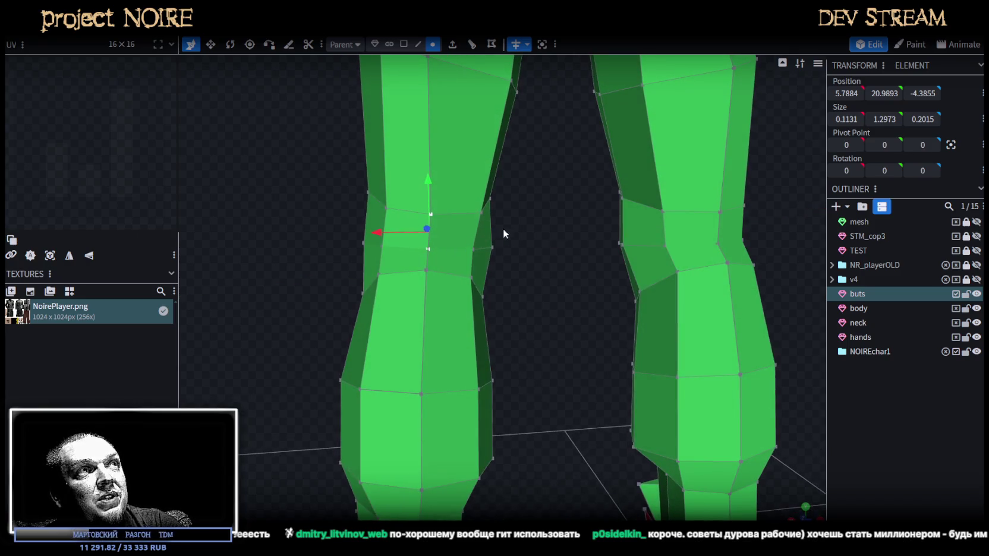
{"action": "left_click", "coordinate": [482, 213]}
{"action": "mouse_move", "coordinate": [451, 213]}
{"action": "left_mouse_down"}
{"action": "mouse_move", "coordinate": [290, 213]}
{"action": "mouse_move", "coordinate": [411, 219]}
{"action": "mouse_move", "coordinate": [537, 207]}
{"action": "left_mouse_up"}
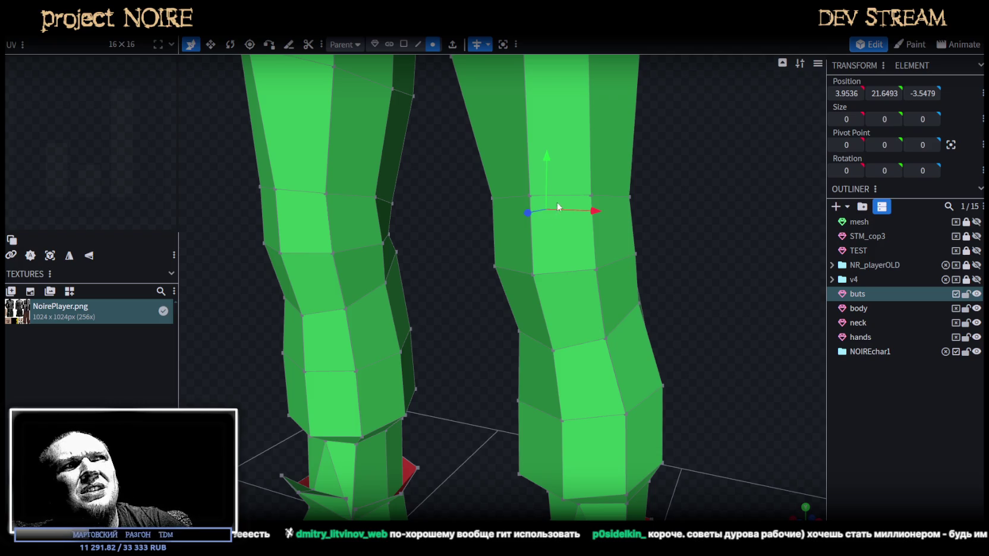
Orbit around to the opposite leg and switch to the Move tool with V
{"action": "mouse_move", "coordinate": [421, 286]}
{"action": "left_mouse_down"}
{"action": "mouse_move", "coordinate": [498, 276]}
{"action": "mouse_move", "coordinate": [515, 259]}
{"action": "left_mouse_up"}
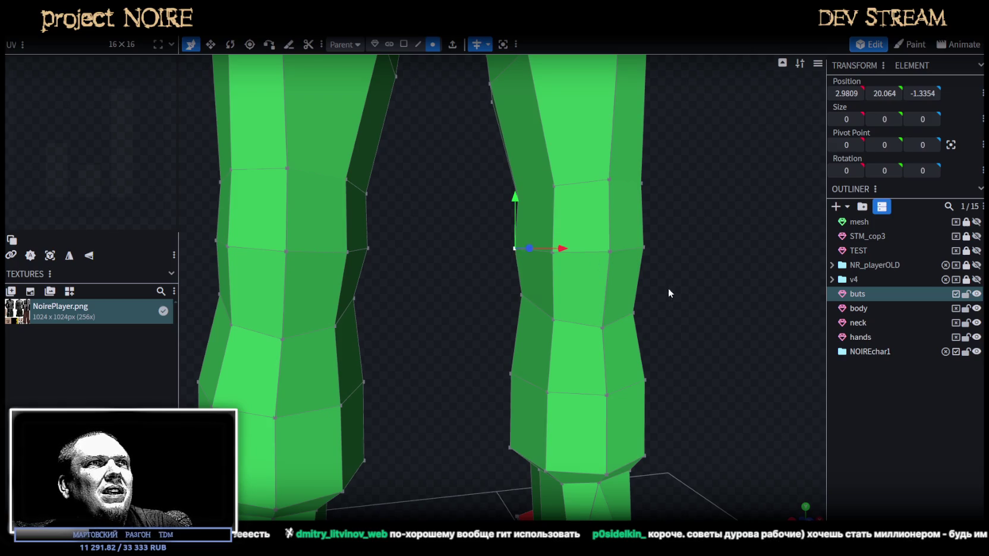
{"action": "left_click_drag", "start_coordinate": [673, 286], "coordinate": [644, 242]}
{"action": "mouse_move", "coordinate": [707, 274]}
{"action": "left_mouse_down"}
{"action": "mouse_move", "coordinate": [433, 268]}
{"action": "mouse_move", "coordinate": [445, 276]}
{"action": "mouse_move", "coordinate": [442, 268]}
{"action": "mouse_move", "coordinate": [481, 248]}
{"action": "mouse_move", "coordinate": [294, 327]}
{"action": "mouse_move", "coordinate": [544, 304]}
{"action": "mouse_move", "coordinate": [537, 297]}
{"action": "left_mouse_up"}
{"action": "key", "text": "v"}
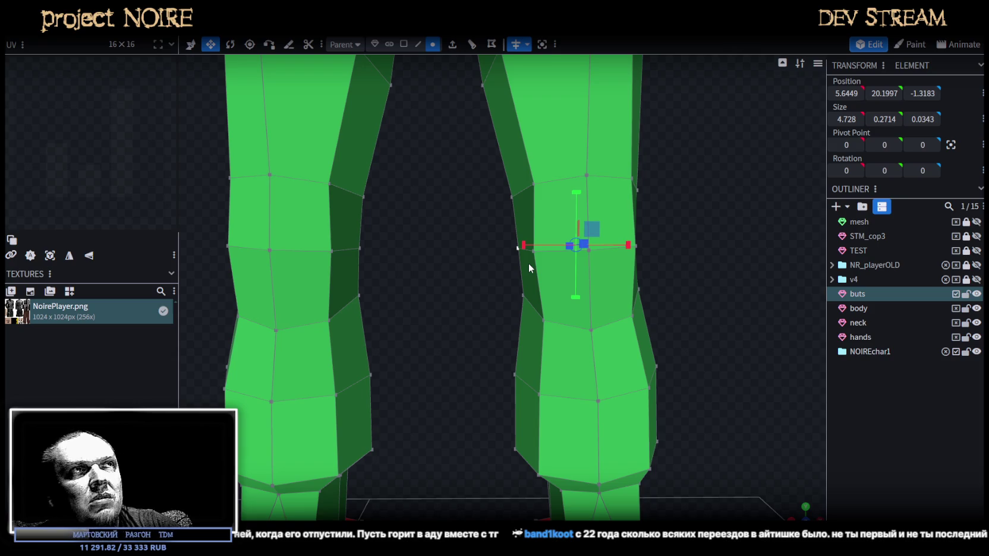
Pull the knee vertex at the leg's edge 0.2 inward along X
{"action": "left_click_drag", "start_coordinate": [701, 193], "coordinate": [692, 207]}
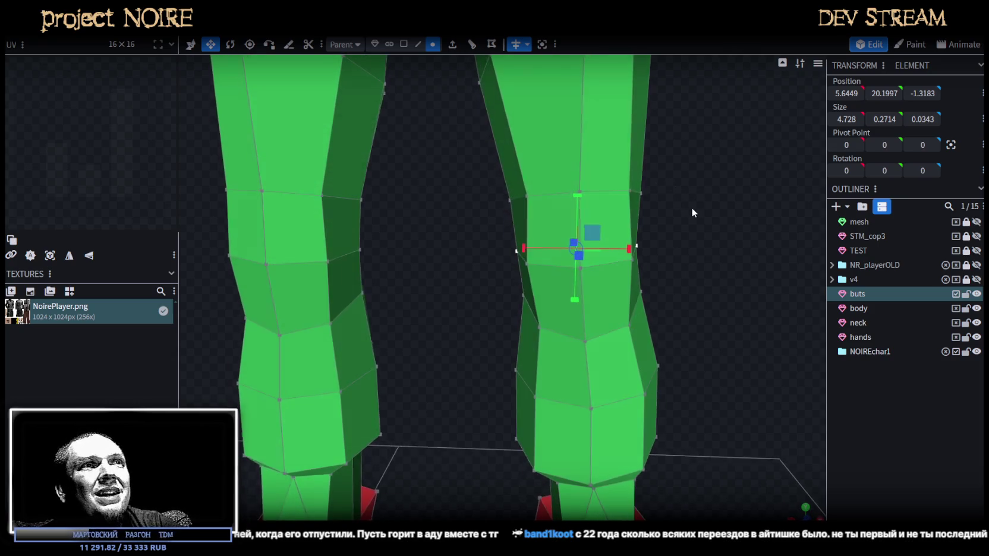
{"action": "left_click", "coordinate": [628, 188]}
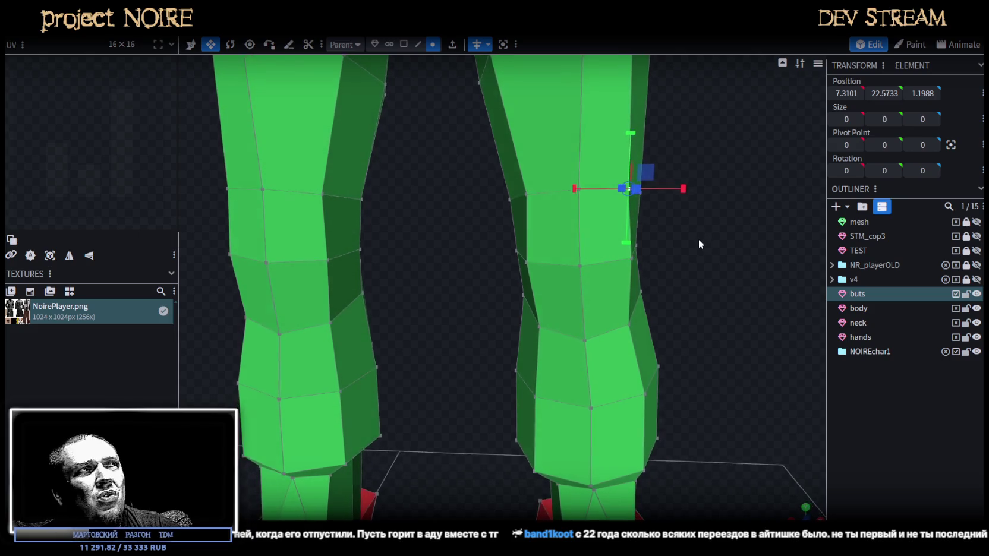
{"action": "key", "text": "v"}
{"action": "left_click_drag", "start_coordinate": [682, 189], "coordinate": [679, 190]}
Select a thigh vertex and shift it inward along X
{"action": "left_click", "coordinate": [579, 192]}
{"action": "scroll", "coordinate": [657, 337], "scroll_direction": "down", "scroll_amount": 2}
{"action": "left_click", "coordinate": [548, 215]}
{"action": "left_click_drag", "start_coordinate": [596, 215], "coordinate": [592, 216]}
{"action": "scroll", "coordinate": [646, 267], "scroll_direction": "up", "scroll_amount": 2}
{"action": "mouse_move", "coordinate": [645, 266]}
{"action": "left_mouse_down"}
{"action": "mouse_move", "coordinate": [674, 288]}
{"action": "mouse_move", "coordinate": [595, 305]}
{"action": "mouse_move", "coordinate": [703, 282]}
{"action": "mouse_move", "coordinate": [665, 308]}
{"action": "mouse_move", "coordinate": [631, 295]}
{"action": "mouse_move", "coordinate": [639, 301]}
{"action": "left_mouse_up"}
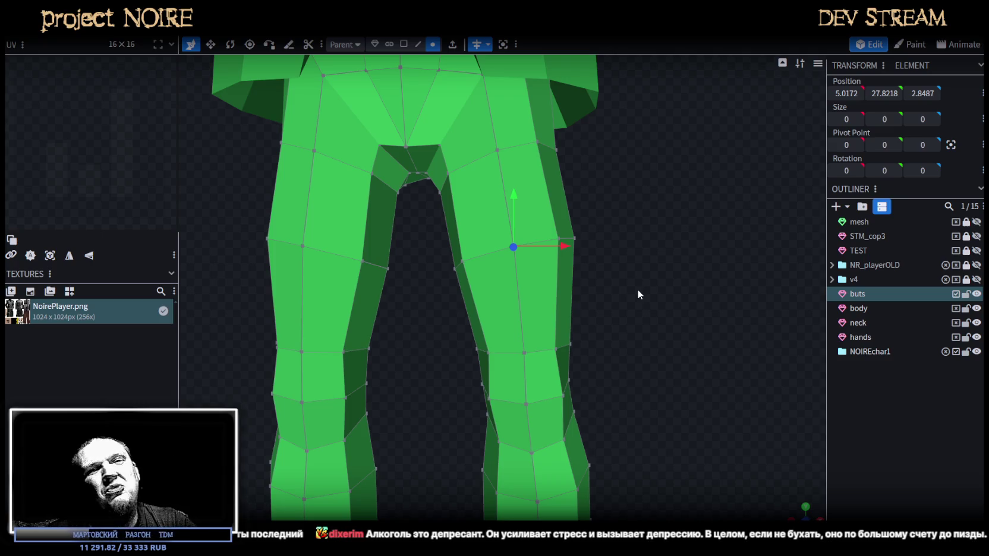
Move the upper thigh vertex -0.1 on X, then the knee vertex below it -0.1 on X
{"action": "scroll", "coordinate": [637, 267], "scroll_direction": "up", "scroll_amount": 2}
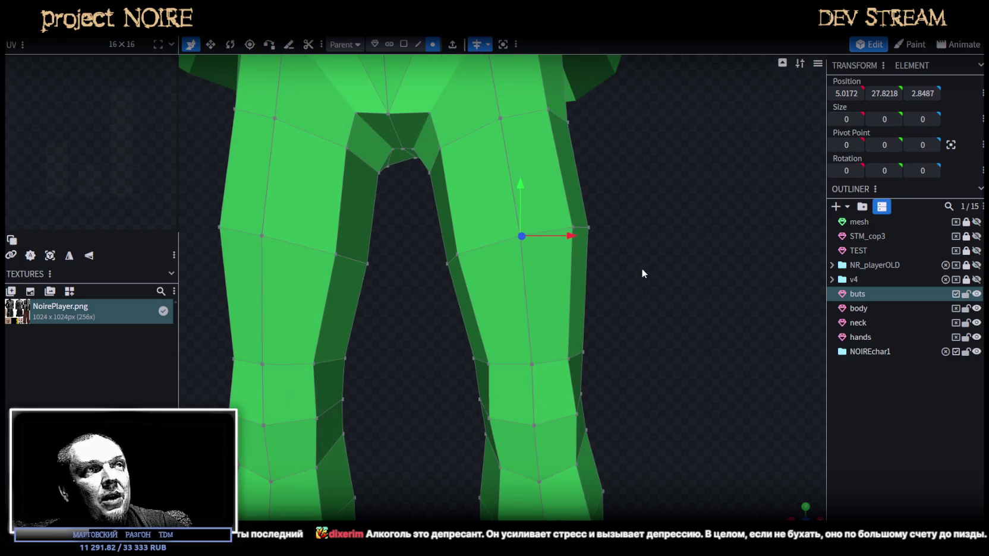
{"action": "left_click", "coordinate": [532, 363]}
{"action": "left_click", "coordinate": [521, 235]}
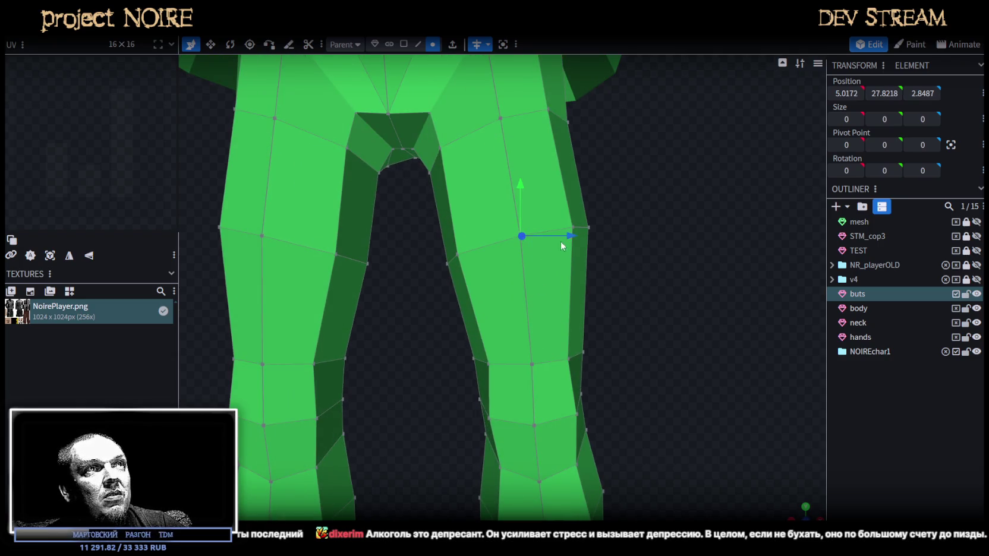
{"action": "left_click_drag", "start_coordinate": [572, 236], "coordinate": [563, 274]}
{"action": "left_click", "coordinate": [532, 365]}
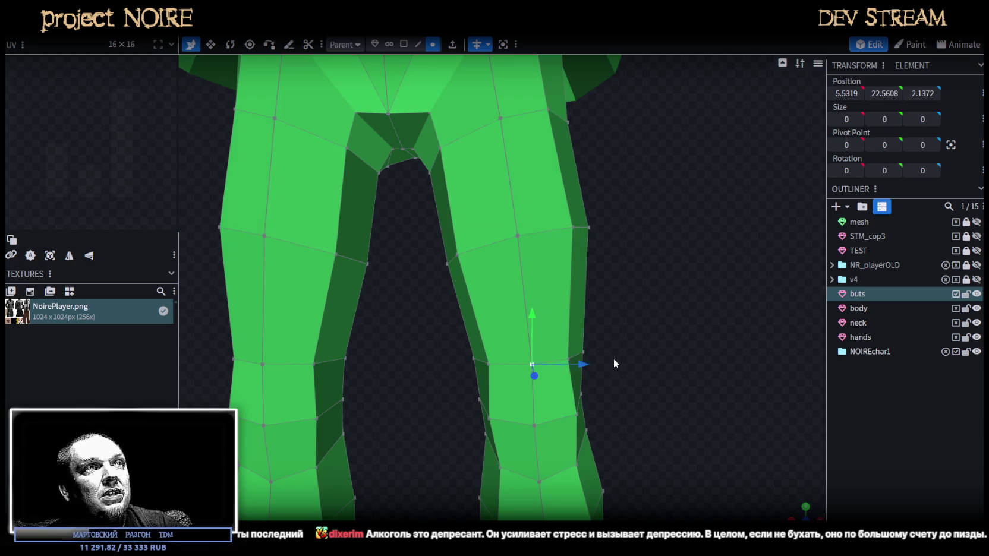
{"action": "left_click_drag", "start_coordinate": [582, 369], "coordinate": [578, 370]}
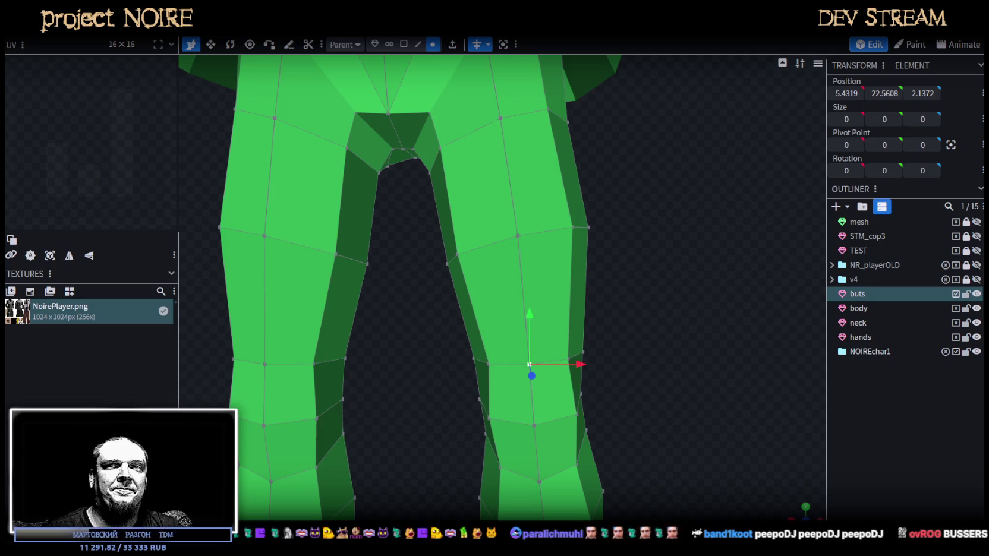
Select three leg vertices, shift them 0.1 along Z and lower them 0.3
{"action": "scroll", "coordinate": [571, 297], "scroll_direction": "down", "scroll_amount": 2}
{"action": "mouse_move", "coordinate": [622, 326]}
{"action": "left_mouse_down"}
{"action": "mouse_move", "coordinate": [518, 312]}
{"action": "mouse_move", "coordinate": [618, 319]}
{"action": "mouse_move", "coordinate": [567, 328]}
{"action": "mouse_move", "coordinate": [605, 327]}
{"action": "left_mouse_up"}
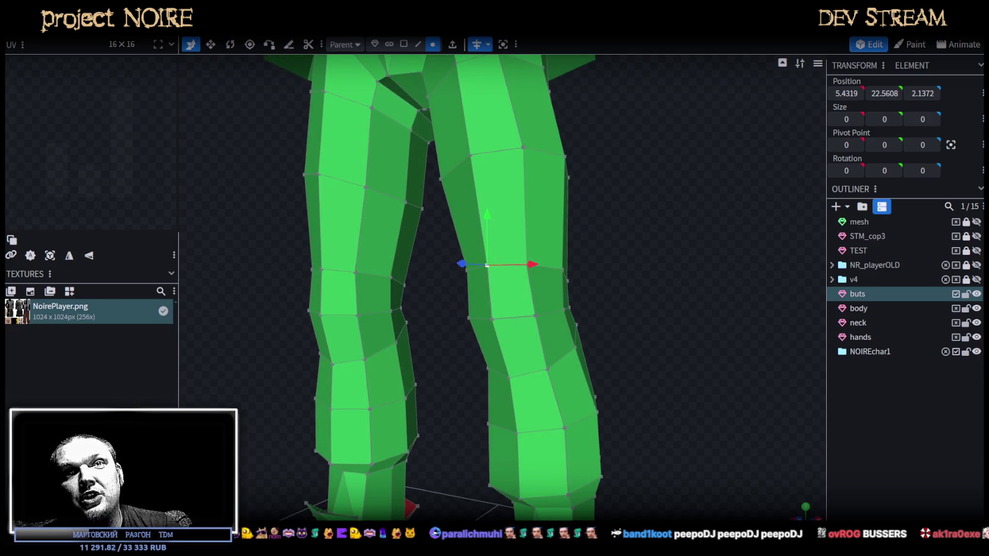
{"action": "left_click_drag", "start_coordinate": [511, 326], "coordinate": [612, 340]}
{"action": "scroll", "coordinate": [679, 350], "scroll_direction": "up", "scroll_amount": 2}
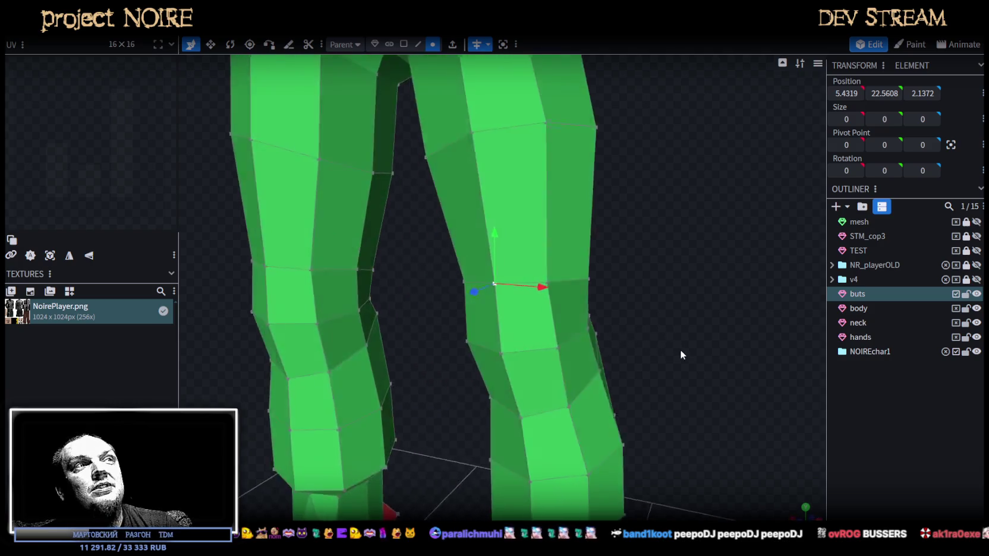
{"action": "scroll", "coordinate": [699, 336], "scroll_direction": "up", "scroll_amount": 1}
{"action": "left_click_drag", "start_coordinate": [703, 339], "coordinate": [707, 337]}
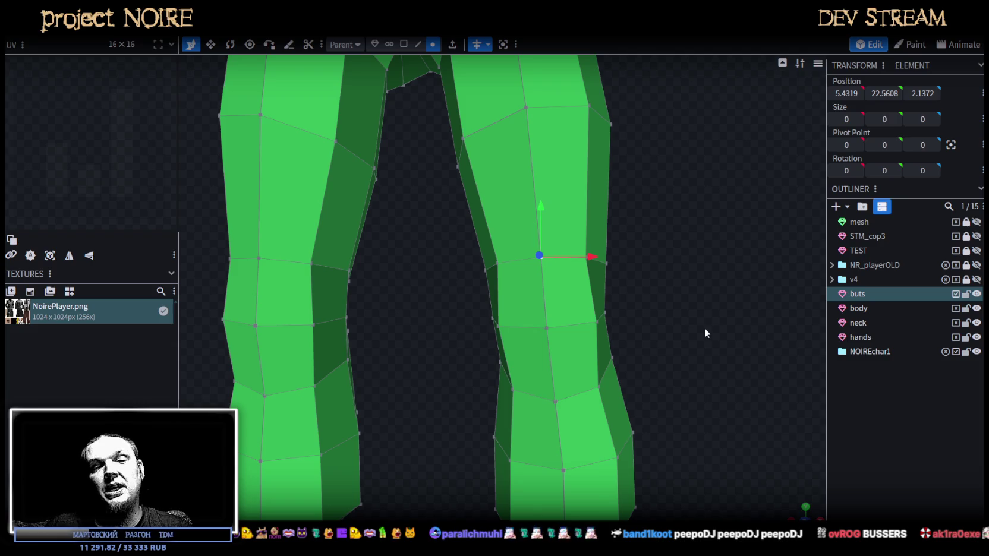
{"action": "mouse_move", "coordinate": [681, 224]}
{"action": "left_mouse_down"}
{"action": "mouse_move", "coordinate": [554, 284]}
{"action": "mouse_move", "coordinate": [661, 303]}
{"action": "mouse_move", "coordinate": [617, 289]}
{"action": "mouse_move", "coordinate": [637, 293]}
{"action": "left_mouse_up"}
{"action": "left_click", "coordinate": [560, 303], "text": "shift"}
{"action": "left_click", "coordinate": [475, 299], "text": "shift"}
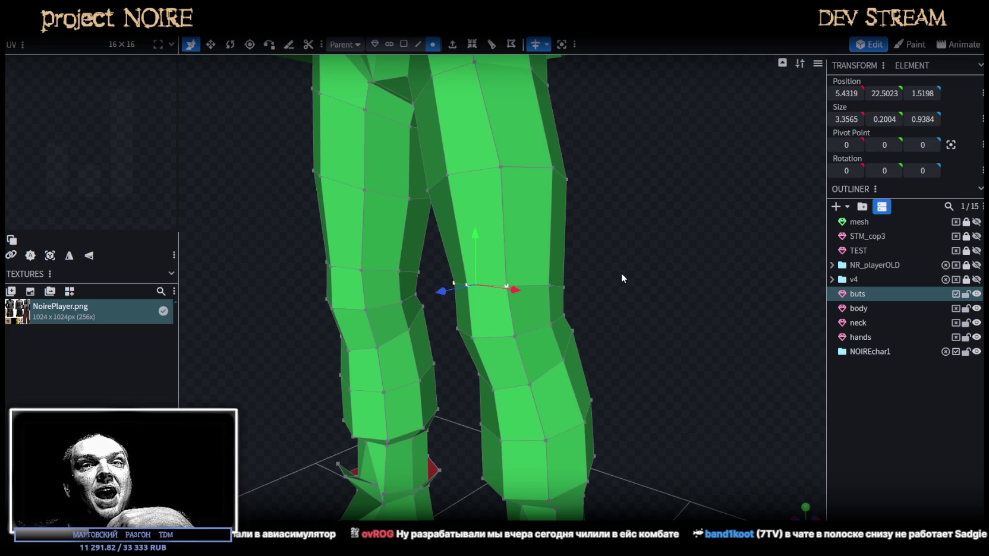
{"action": "mouse_move", "coordinate": [622, 277]}
{"action": "left_mouse_down"}
{"action": "mouse_move", "coordinate": [613, 245]}
{"action": "mouse_move", "coordinate": [581, 234]}
{"action": "left_mouse_up"}
{"action": "left_click_drag", "start_coordinate": [363, 275], "coordinate": [373, 279]}
{"action": "left_click_drag", "start_coordinate": [423, 227], "coordinate": [424, 241]}
Box-select the knee vertices and lower them with the Y arrow
{"action": "mouse_move", "coordinate": [603, 272]}
{"action": "left_mouse_down"}
{"action": "mouse_move", "coordinate": [407, 281]}
{"action": "mouse_move", "coordinate": [584, 281]}
{"action": "mouse_move", "coordinate": [523, 292]}
{"action": "mouse_move", "coordinate": [769, 350]}
{"action": "left_mouse_up"}
{"action": "left_click", "coordinate": [529, 321]}
{"action": "left_click", "coordinate": [520, 308]}
{"action": "mouse_move", "coordinate": [515, 303]}
{"action": "left_mouse_down"}
{"action": "mouse_move", "coordinate": [495, 290]}
{"action": "mouse_move", "coordinate": [417, 295]}
{"action": "mouse_move", "coordinate": [473, 249]}
{"action": "mouse_move", "coordinate": [454, 237]}
{"action": "left_mouse_up"}
{"action": "mouse_move", "coordinate": [336, 241]}
{"action": "left_mouse_down"}
{"action": "mouse_move", "coordinate": [556, 271]}
{"action": "mouse_move", "coordinate": [638, 324]}
{"action": "mouse_move", "coordinate": [648, 265]}
{"action": "mouse_move", "coordinate": [591, 250]}
{"action": "mouse_move", "coordinate": [640, 244]}
{"action": "mouse_move", "coordinate": [654, 263]}
{"action": "mouse_move", "coordinate": [631, 269]}
{"action": "left_mouse_up"}
{"action": "key", "text": "v"}
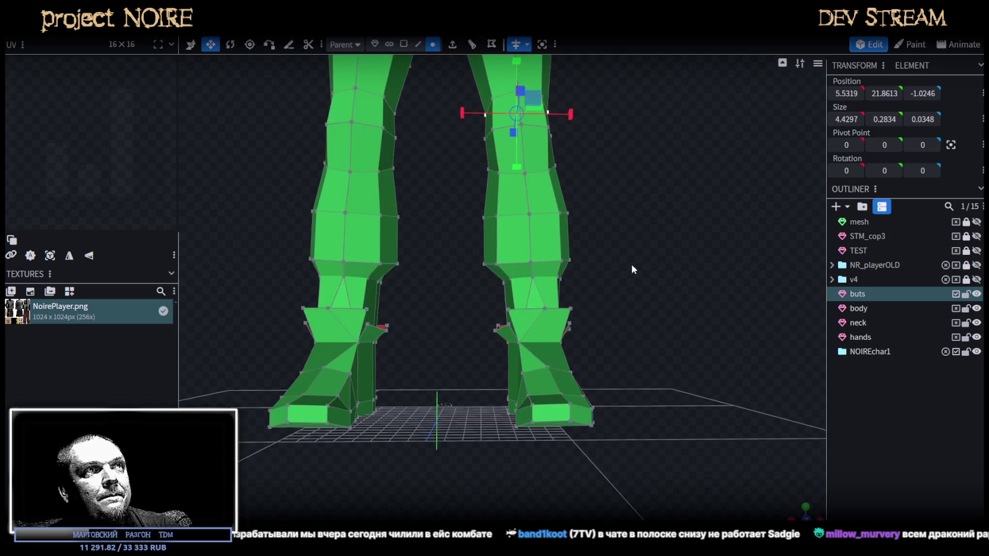
{"action": "mouse_move", "coordinate": [451, 231]}
{"action": "left_mouse_down"}
{"action": "mouse_move", "coordinate": [655, 290]}
{"action": "mouse_move", "coordinate": [575, 299]}
{"action": "mouse_move", "coordinate": [630, 296]}
{"action": "mouse_move", "coordinate": [553, 230]}
{"action": "mouse_move", "coordinate": [533, 269]}
{"action": "left_mouse_up"}
{"action": "key", "text": "v"}
{"action": "mouse_move", "coordinate": [714, 286]}
{"action": "left_mouse_down"}
{"action": "mouse_move", "coordinate": [556, 282]}
{"action": "mouse_move", "coordinate": [685, 281]}
{"action": "mouse_move", "coordinate": [528, 267]}
{"action": "left_mouse_up"}
Select another group of leg vertices and push them 1 unit back along Z
{"action": "mouse_move", "coordinate": [435, 249]}
{"action": "left_mouse_down", "text": "ctrl"}
{"action": "mouse_move", "coordinate": [647, 297]}
{"action": "mouse_move", "coordinate": [592, 302]}
{"action": "left_mouse_up", "text": "ctrl"}
{"action": "mouse_move", "coordinate": [467, 287]}
{"action": "left_mouse_down"}
{"action": "mouse_move", "coordinate": [479, 290]}
{"action": "mouse_move", "coordinate": [431, 277]}
{"action": "mouse_move", "coordinate": [526, 261]}
{"action": "mouse_move", "coordinate": [570, 226]}
{"action": "mouse_move", "coordinate": [570, 133]}
{"action": "left_mouse_up"}
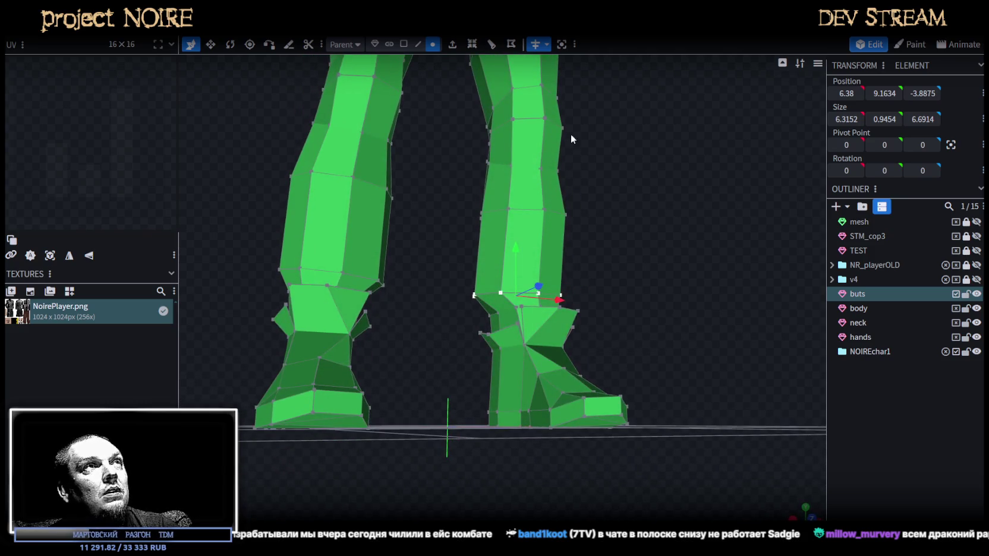
{"action": "mouse_move", "coordinate": [429, 111]}
{"action": "left_mouse_down"}
{"action": "mouse_move", "coordinate": [679, 209]}
{"action": "mouse_move", "coordinate": [656, 267]}
{"action": "mouse_move", "coordinate": [764, 271]}
{"action": "mouse_move", "coordinate": [698, 234]}
{"action": "mouse_move", "coordinate": [646, 259]}
{"action": "left_mouse_up"}
Switch to vertex selection mode and bring the Twitch chat window forward with Alt+Tab
{"action": "left_click", "coordinate": [433, 44]}
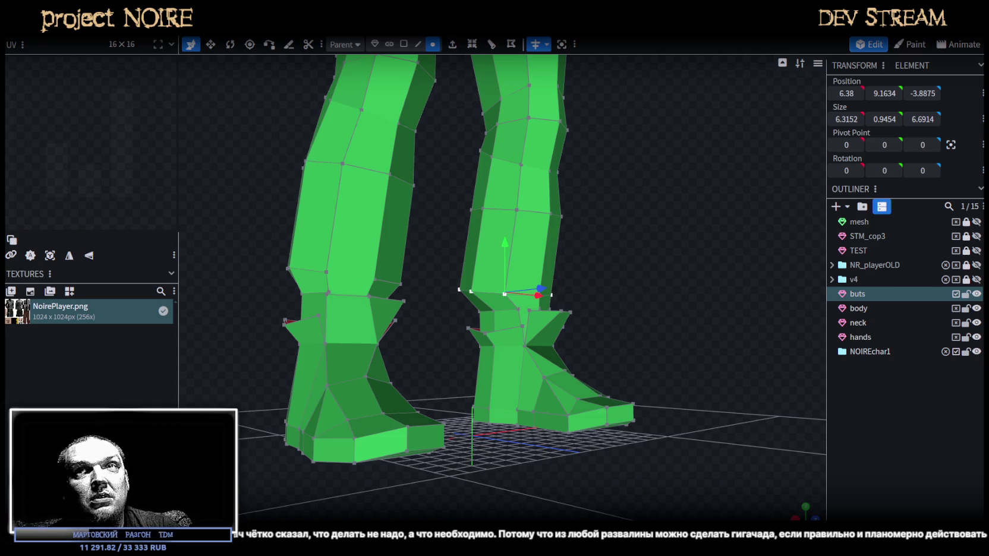
{"action": "key", "text": "alt+Tab"}
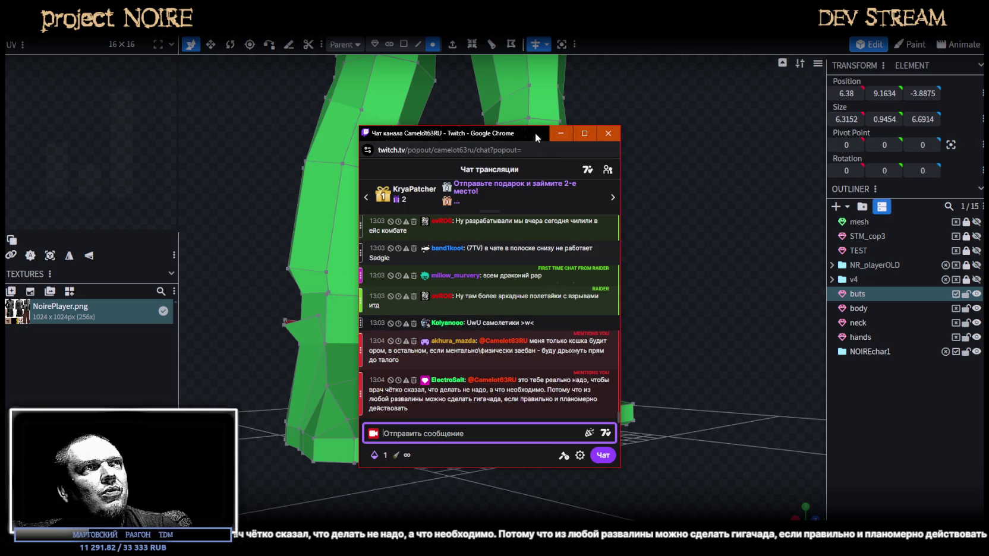
Minimize the Chrome Twitch chat window to reveal the Blockbench model
{"action": "left_click", "coordinate": [562, 133]}
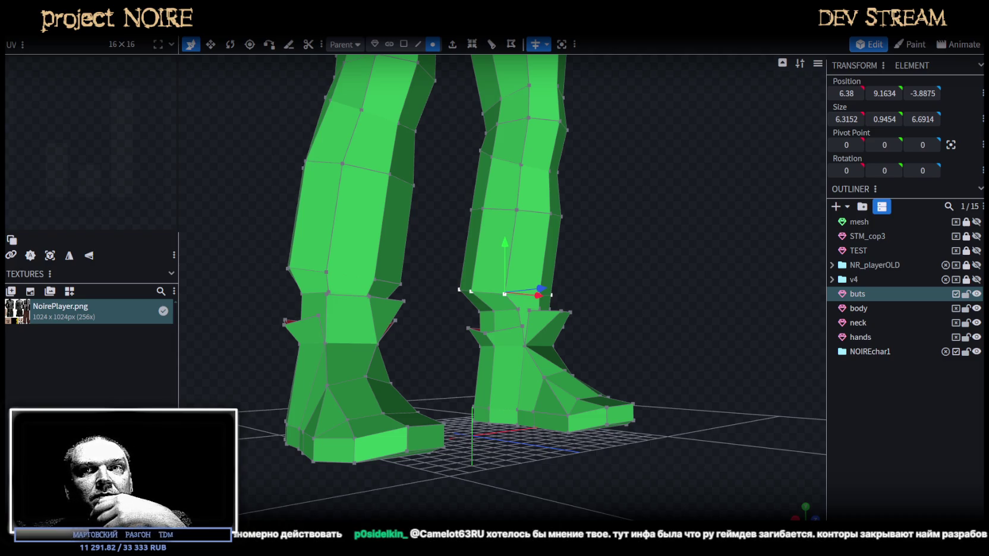
Move one ankle vertex 0.7 back and down, then 0.3 along X, ending at 3.3294, 8.5958, -3.2107
{"action": "mouse_move", "coordinate": [594, 276]}
{"action": "left_mouse_down"}
{"action": "mouse_move", "coordinate": [636, 332]}
{"action": "mouse_move", "coordinate": [730, 254]}
{"action": "left_mouse_up"}
{"action": "left_click", "coordinate": [459, 289]}
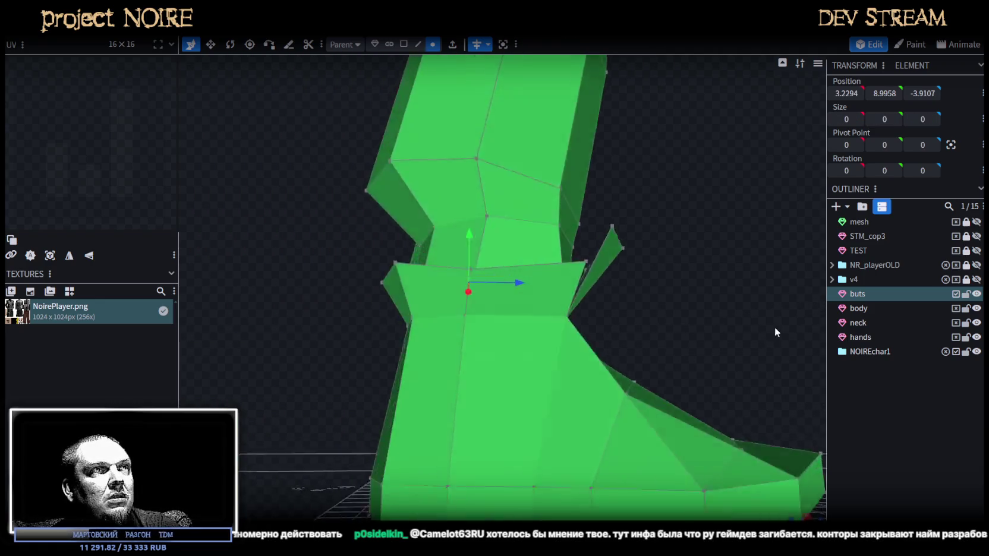
{"action": "left_click_drag", "start_coordinate": [524, 271], "coordinate": [535, 269]}
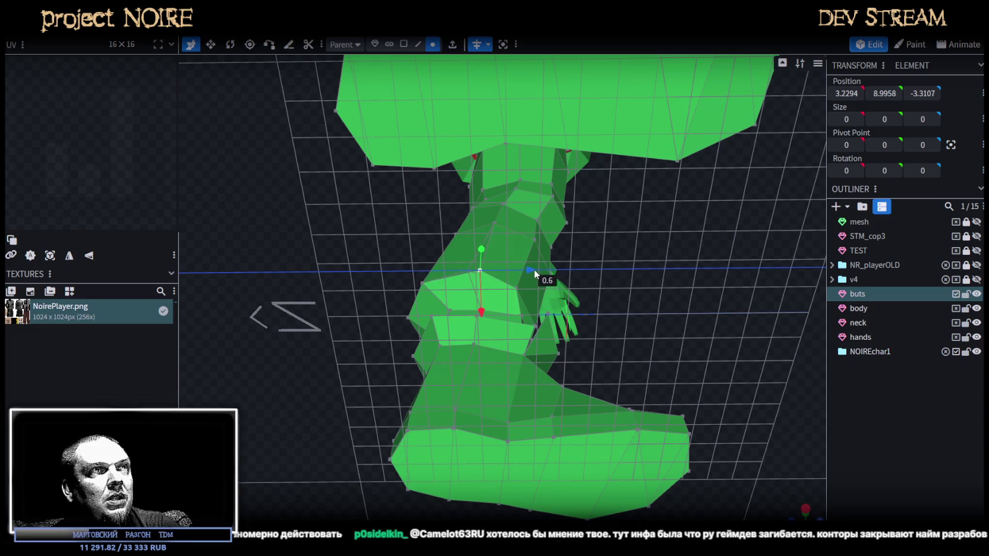
{"action": "left_click_drag", "start_coordinate": [658, 328], "coordinate": [560, 400]}
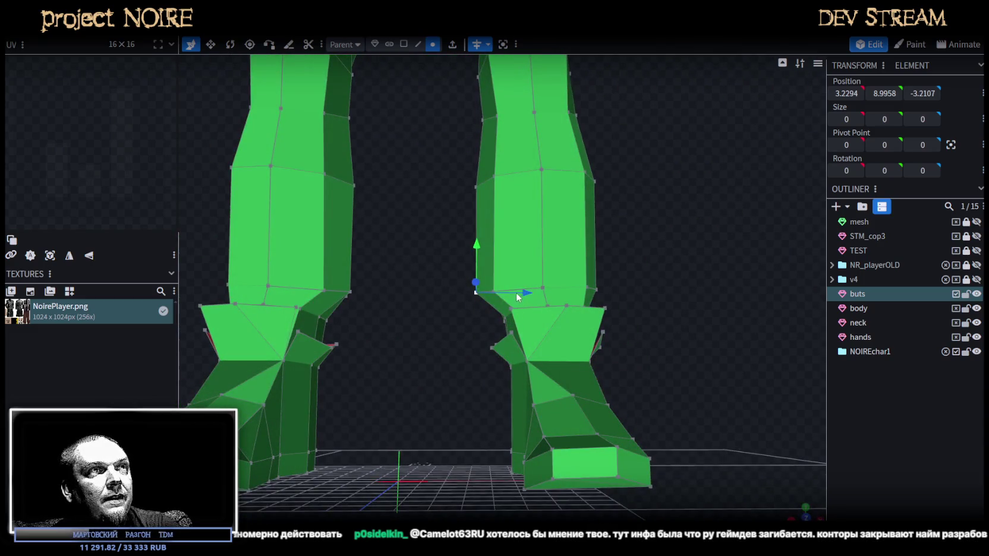
{"action": "left_click_drag", "start_coordinate": [516, 297], "coordinate": [541, 298]}
{"action": "left_click_drag", "start_coordinate": [485, 241], "coordinate": [485, 250]}
{"action": "left_click_drag", "start_coordinate": [537, 302], "coordinate": [572, 345]}
{"action": "mouse_move", "coordinate": [393, 347]}
{"action": "left_mouse_down"}
{"action": "mouse_move", "coordinate": [281, 327]}
{"action": "mouse_move", "coordinate": [423, 360]}
{"action": "left_mouse_up"}
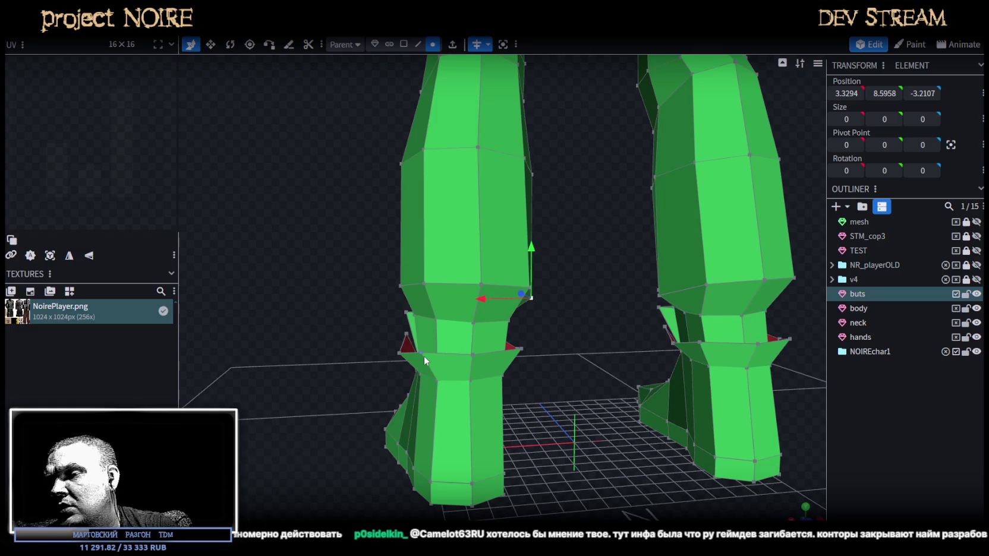